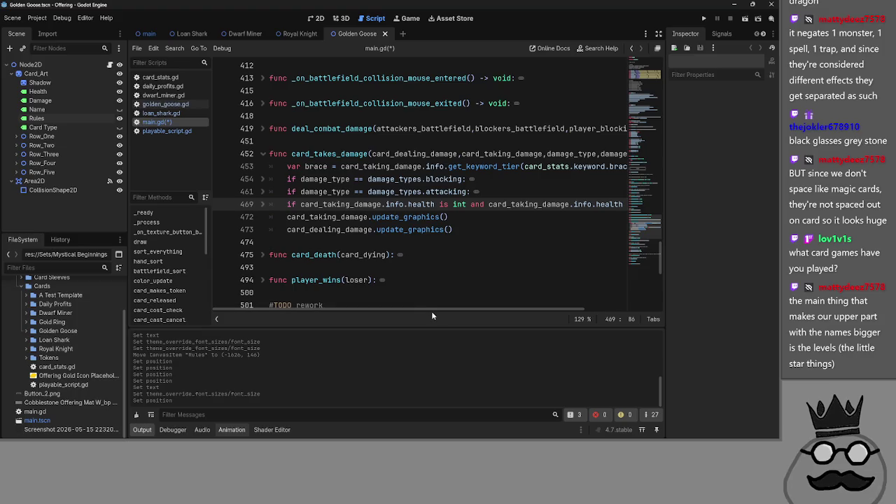
Inspect the blocking and attacking branches of card_takes_damage by unfolding and refolding them
{"action": "mouse_move", "coordinate": [433, 312]}
{"action": "left_mouse_down"}
{"action": "mouse_move", "coordinate": [488, 314]}
{"action": "mouse_move", "coordinate": [443, 313]}
{"action": "left_mouse_up"}
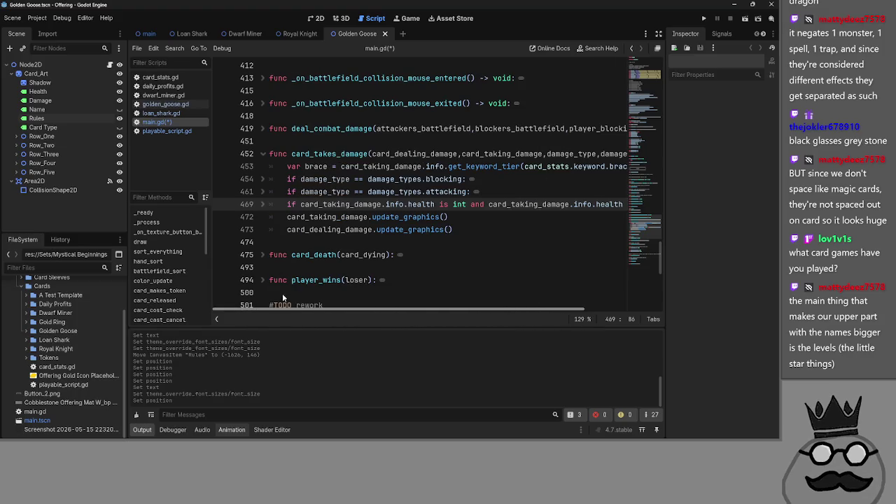
{"action": "double_click", "coordinate": [414, 153]}
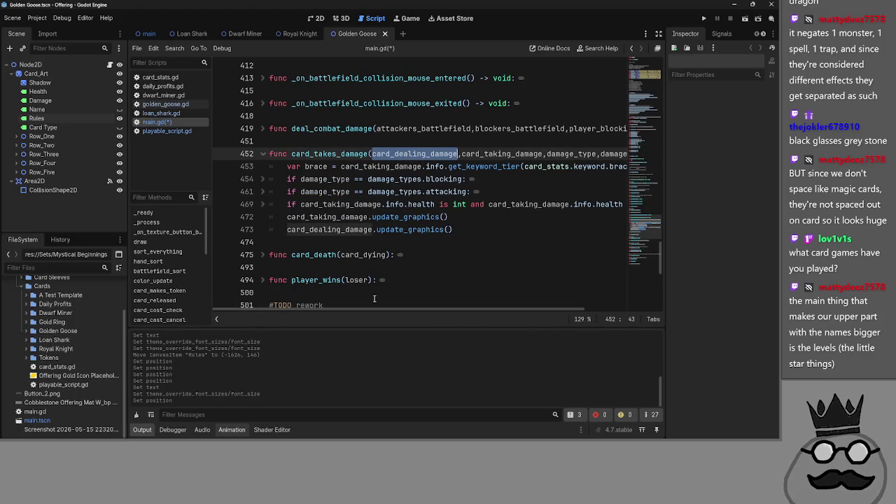
{"action": "left_click", "coordinate": [261, 179]}
{"action": "left_click", "coordinate": [262, 179]}
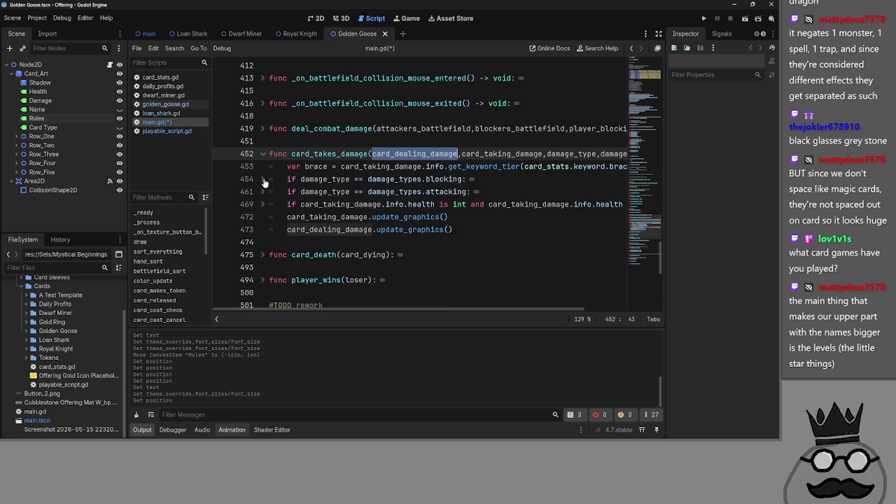
{"action": "left_click", "coordinate": [262, 191]}
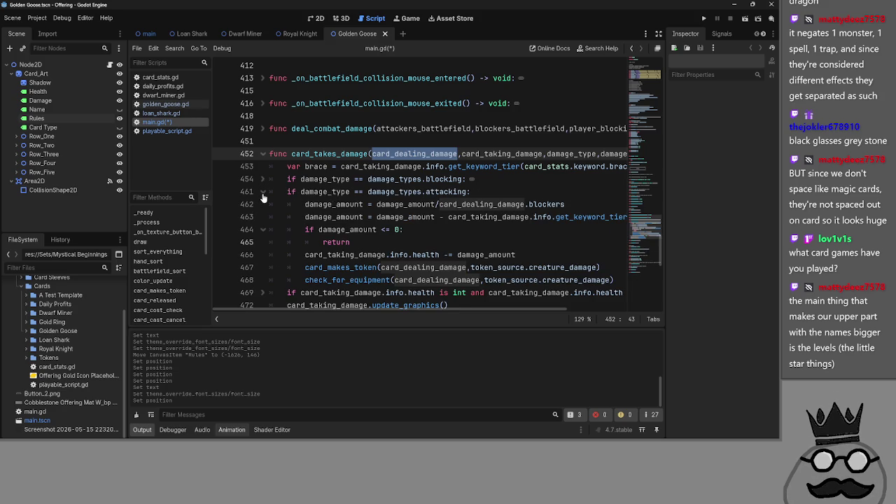
{"action": "left_click", "coordinate": [263, 192]}
{"action": "left_click", "coordinate": [499, 229]}
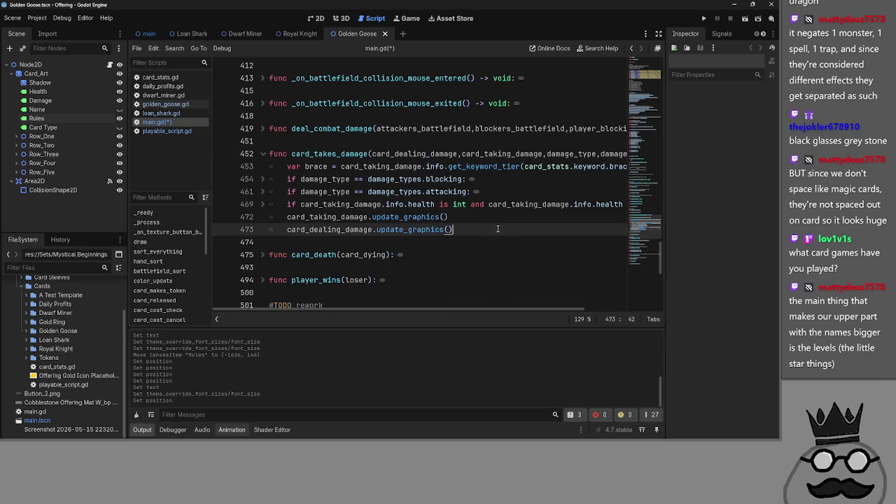
Review the health check block and the attacking branch, then collapse both again
{"action": "left_click", "coordinate": [262, 204]}
{"action": "left_click", "coordinate": [261, 208]}
{"action": "left_click", "coordinate": [262, 204]}
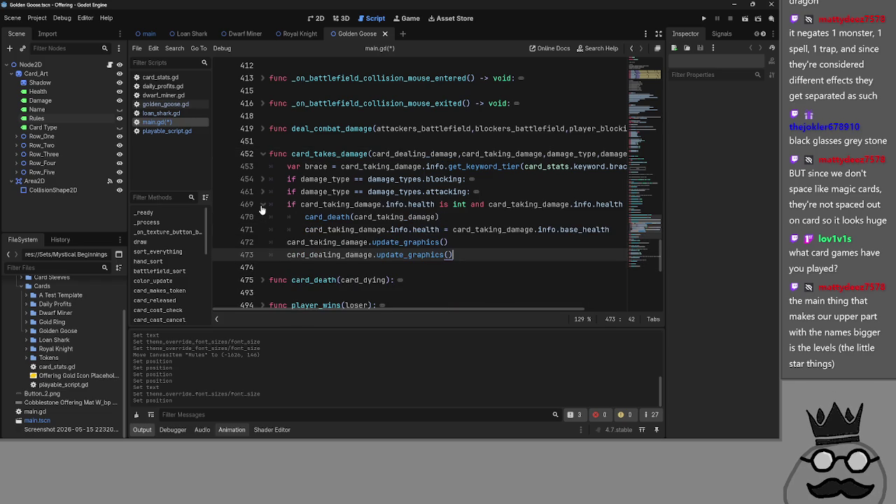
{"action": "left_click", "coordinate": [262, 205]}
{"action": "left_click", "coordinate": [262, 204]}
{"action": "left_click", "coordinate": [263, 192]}
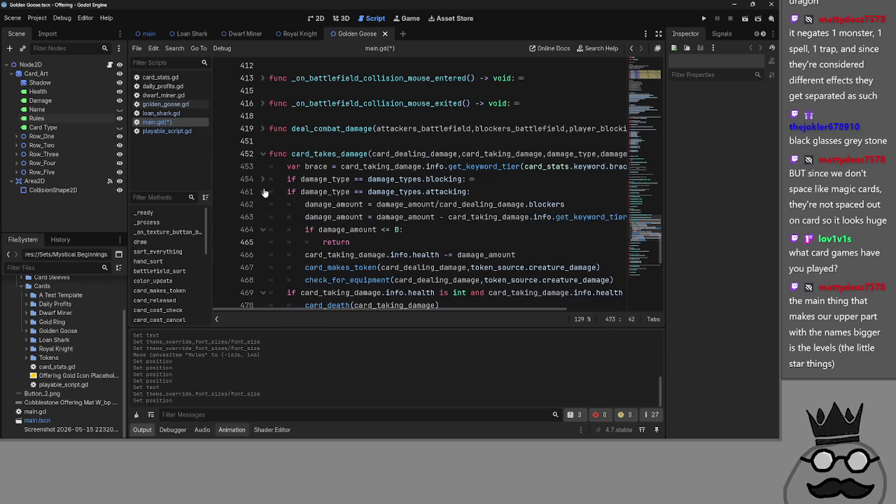
{"action": "scroll", "coordinate": [373, 233], "scroll_direction": "down", "scroll_amount": 5}
{"action": "scroll", "coordinate": [421, 231], "scroll_direction": "up", "scroll_amount": 3}
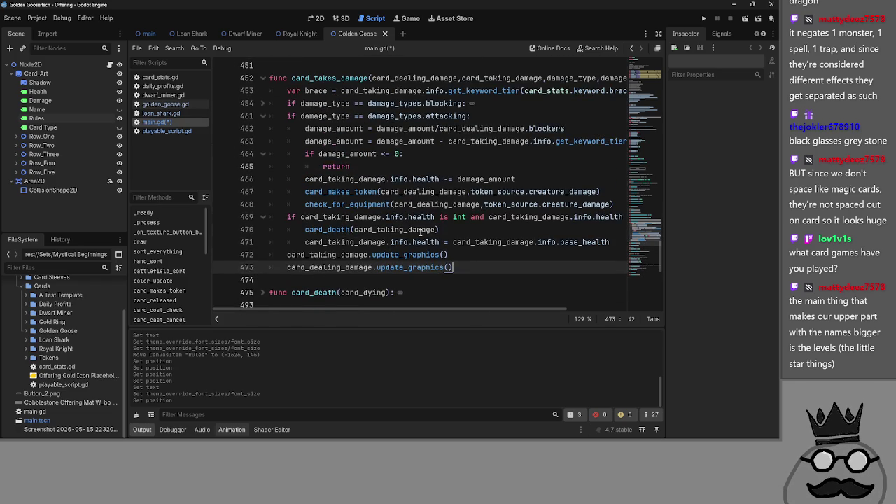
{"action": "left_click", "coordinate": [263, 115]}
{"action": "left_click", "coordinate": [263, 133]}
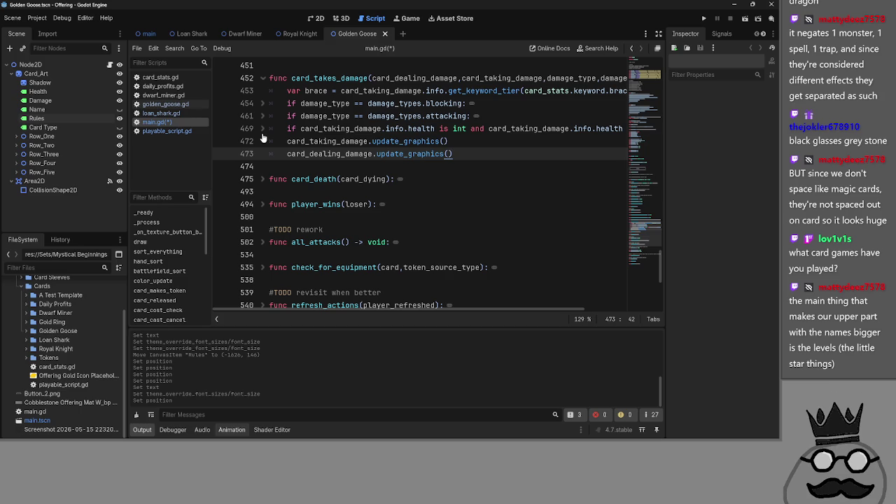
Return to the editor and unfold the attacking branch at line 461
{"action": "key", "text": "alt+Tab"}
{"action": "key", "text": "alt+Tab"}
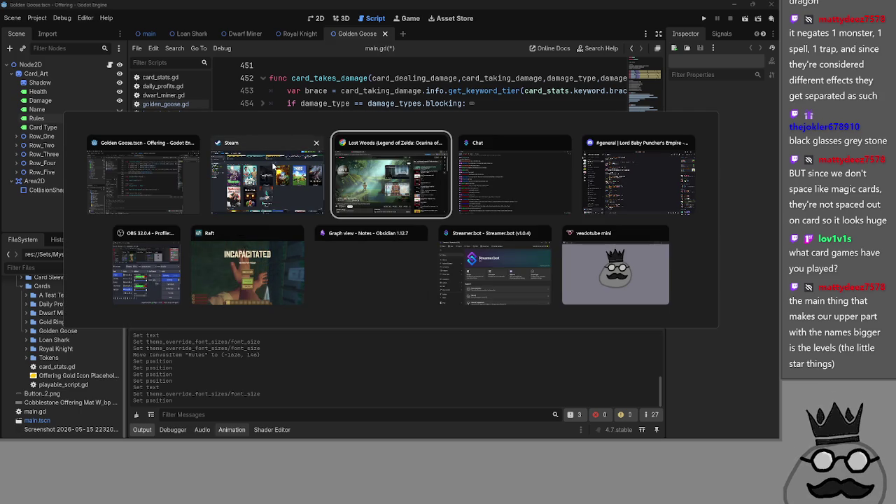
{"action": "left_click", "coordinate": [156, 186]}
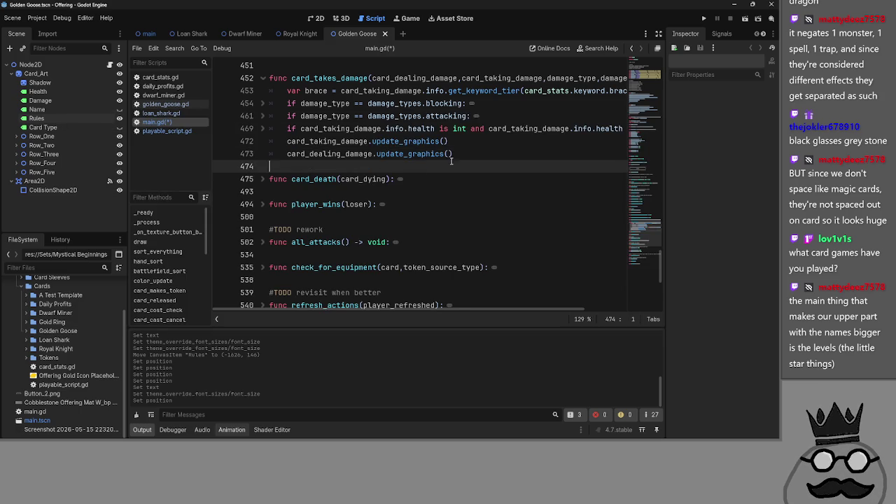
{"action": "scroll", "coordinate": [303, 210], "scroll_direction": "up", "scroll_amount": 2}
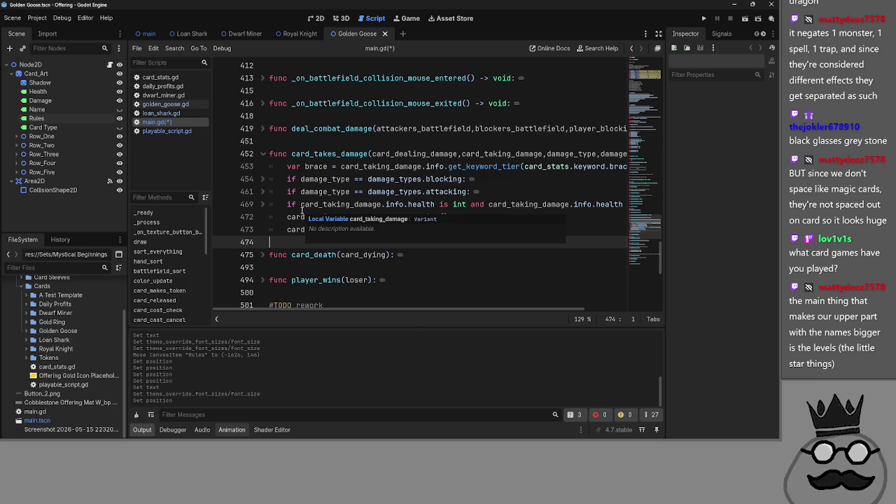
{"action": "left_click", "coordinate": [270, 192]}
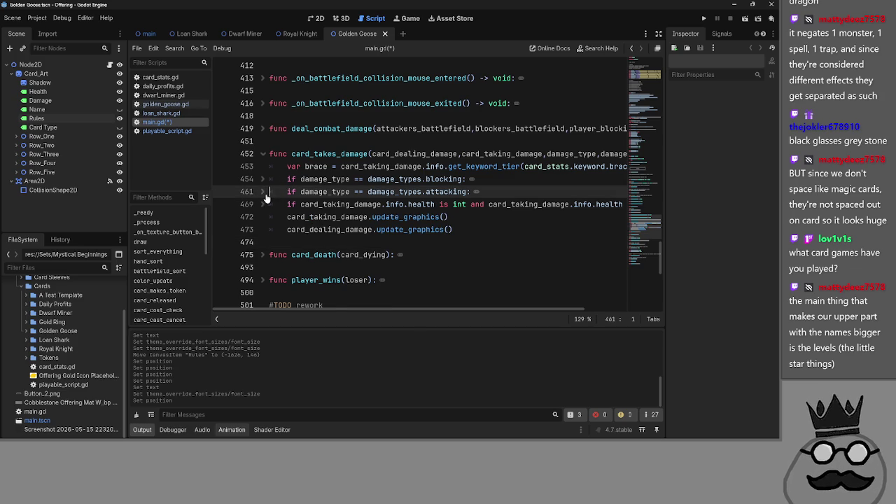
{"action": "left_click", "coordinate": [266, 192]}
{"action": "left_click", "coordinate": [266, 192]}
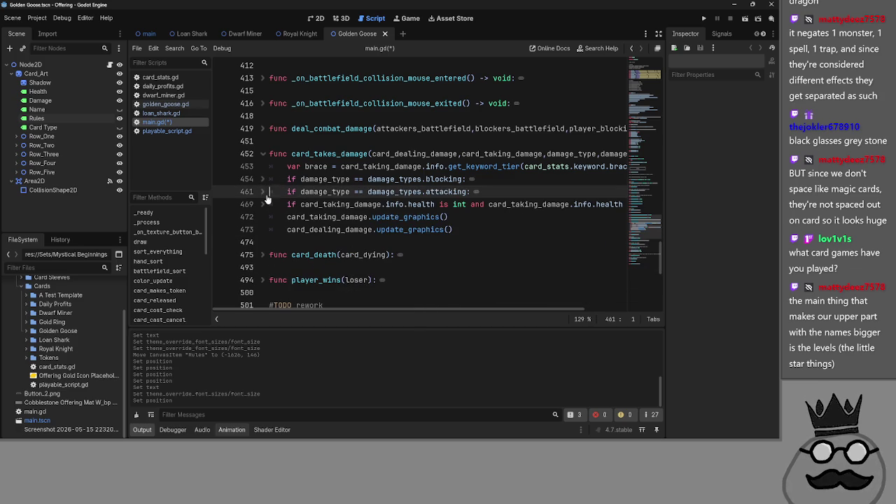
{"action": "left_click", "coordinate": [269, 193]}
{"action": "scroll", "coordinate": [269, 196], "scroll_direction": "down", "scroll_amount": 2}
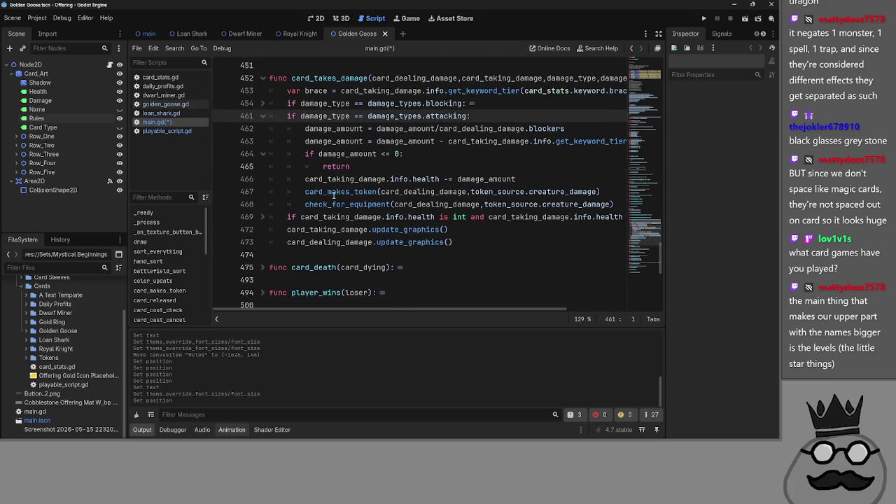
Insert an empty line after the check_for_equipment call, then refold the attacking branch
{"action": "left_click", "coordinate": [617, 204]}
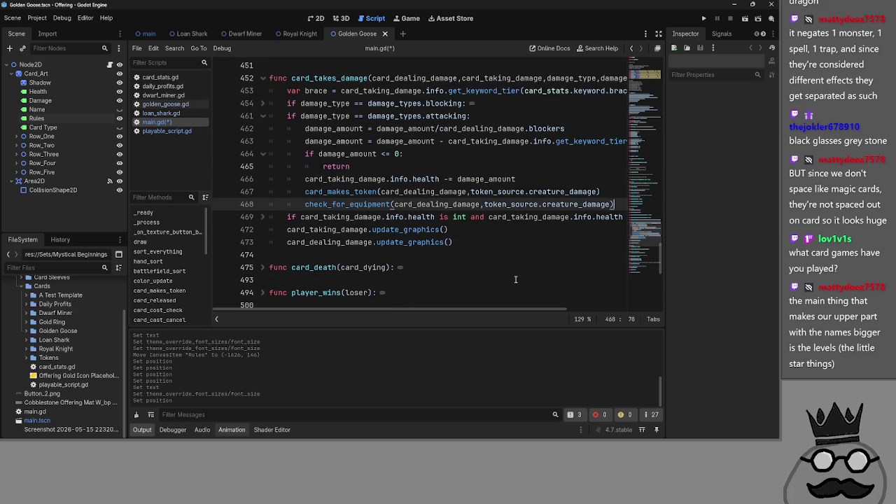
{"action": "key", "text": "Return"}
{"action": "key", "text": "BackSpace"}
{"action": "left_click", "coordinate": [261, 118]}
{"action": "scroll", "coordinate": [264, 178], "scroll_direction": "up", "scroll_amount": 1}
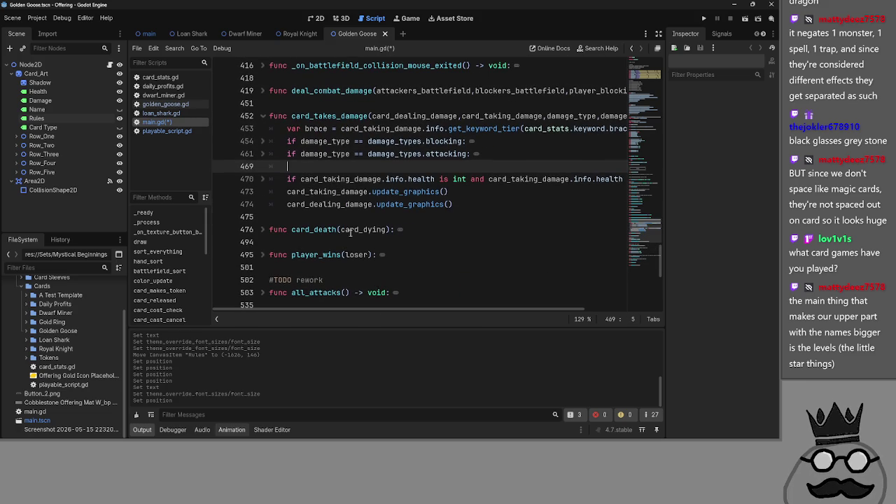
Unfold the health check to reveal its card_death call on line 471 and the health reset
{"action": "left_click", "coordinate": [264, 180]}
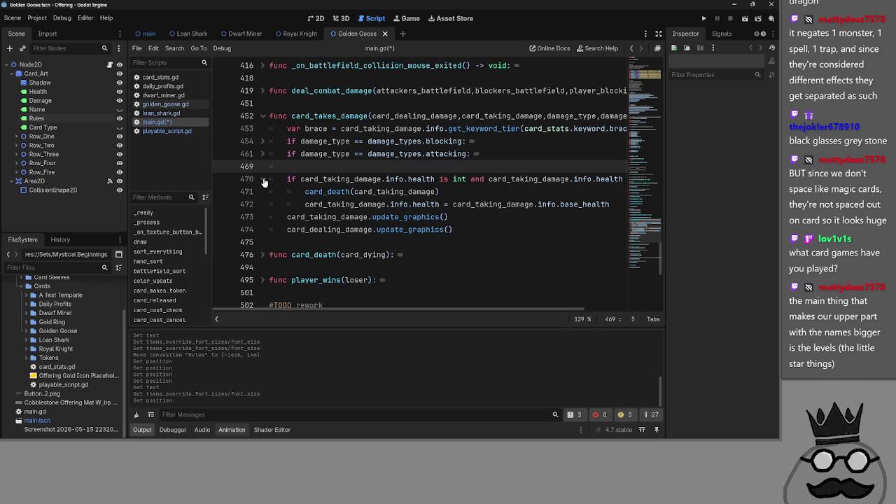
{"action": "left_click_drag", "start_coordinate": [439, 191], "coordinate": [313, 189]}
{"action": "mouse_move", "coordinate": [466, 196]}
{"action": "left_mouse_down"}
{"action": "mouse_move", "coordinate": [269, 191]}
{"action": "mouse_move", "coordinate": [308, 191]}
{"action": "left_mouse_up"}
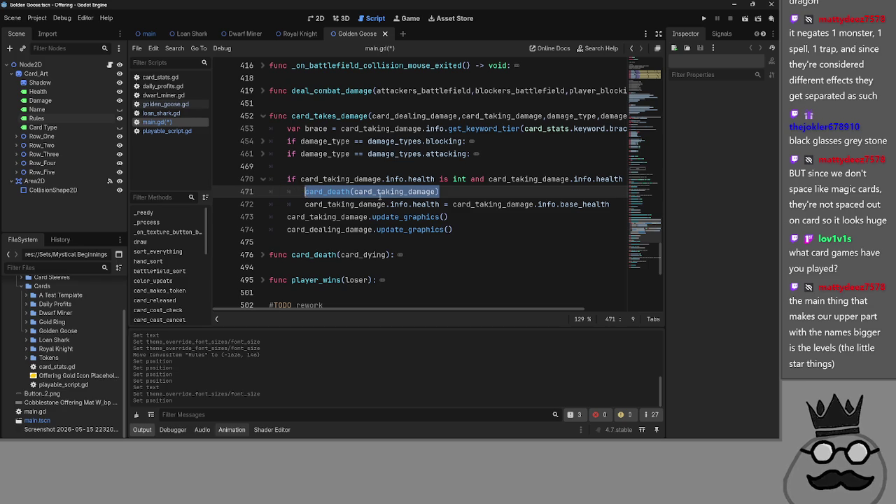
{"action": "left_click", "coordinate": [489, 192]}
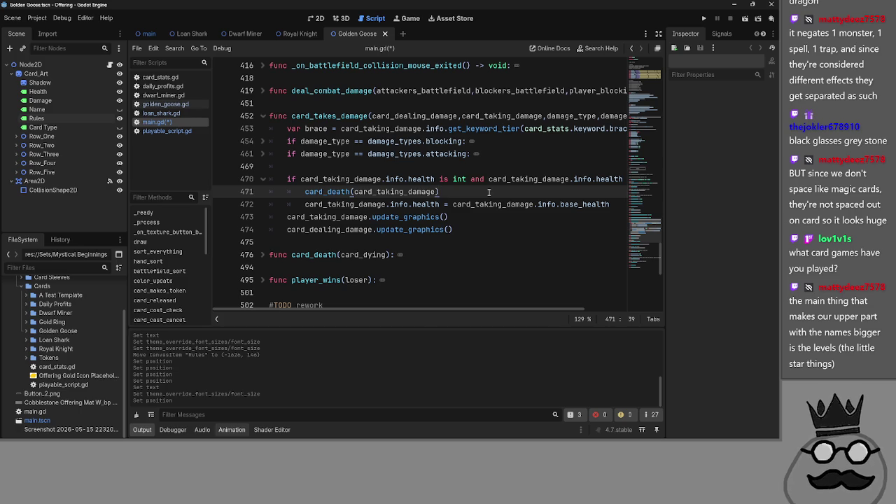
{"action": "key", "text": "alt+Tab"}
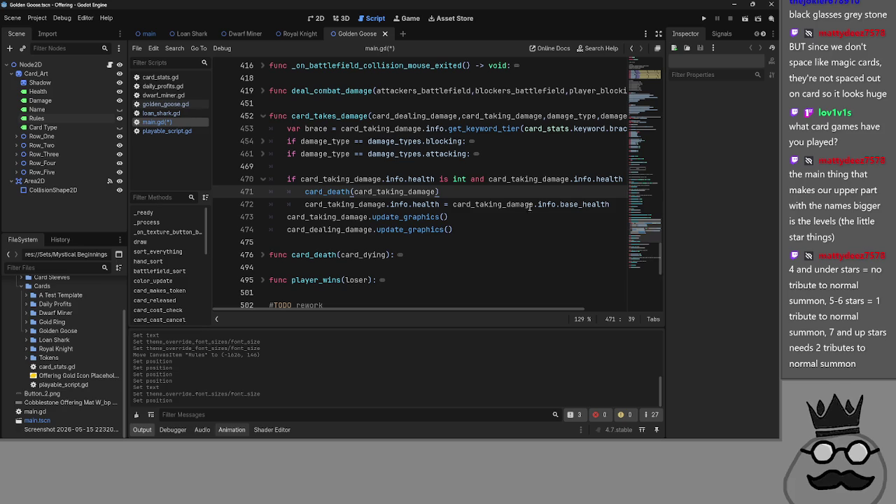
{"action": "mouse_move", "coordinate": [518, 204]}
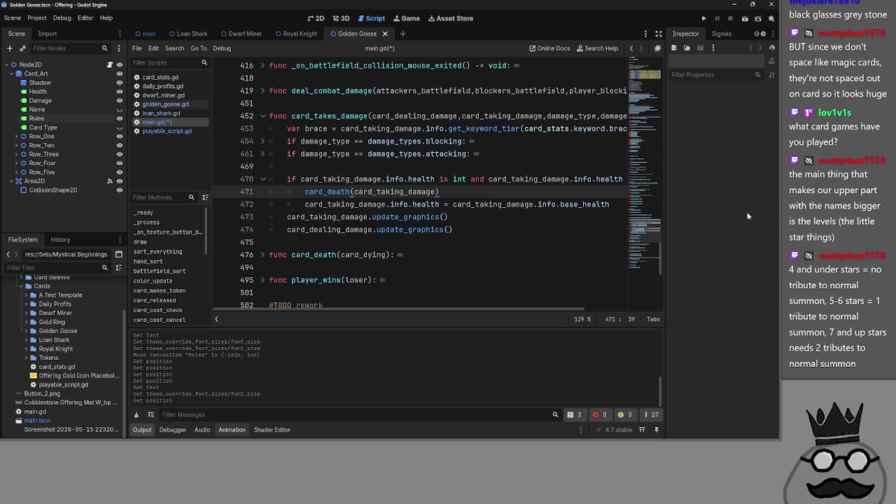
{"action": "left_click", "coordinate": [462, 168]}
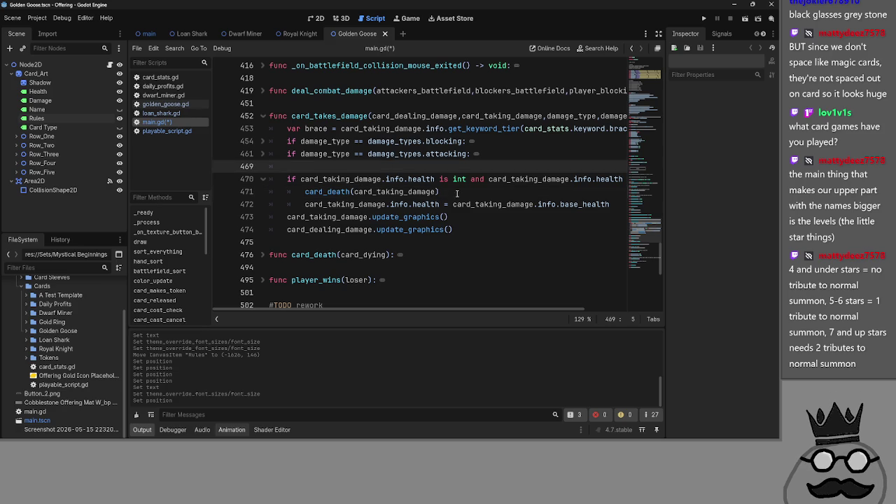
{"action": "left_click", "coordinate": [463, 179]}
{"action": "left_click", "coordinate": [465, 191]}
{"action": "key", "text": "Up"}
{"action": "key", "text": "Up"}
{"action": "left_click", "coordinate": [466, 187]}
{"action": "left_click", "coordinate": [466, 162]}
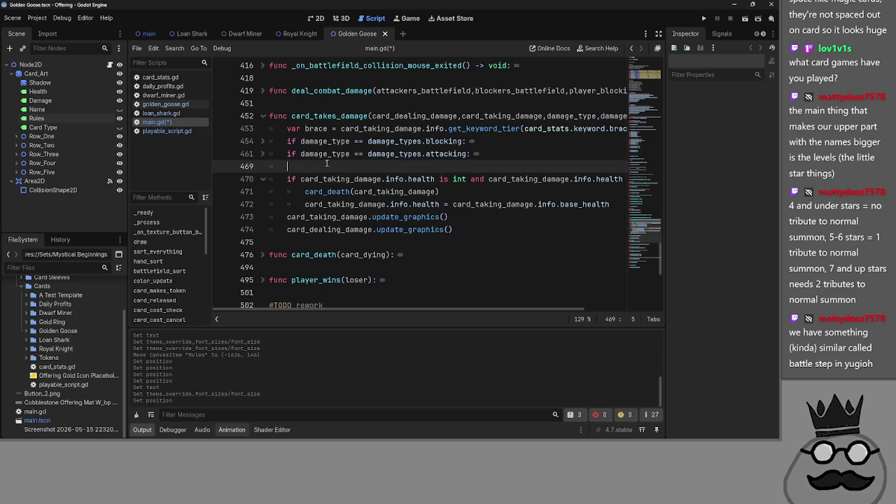
{"action": "left_click", "coordinate": [325, 179]}
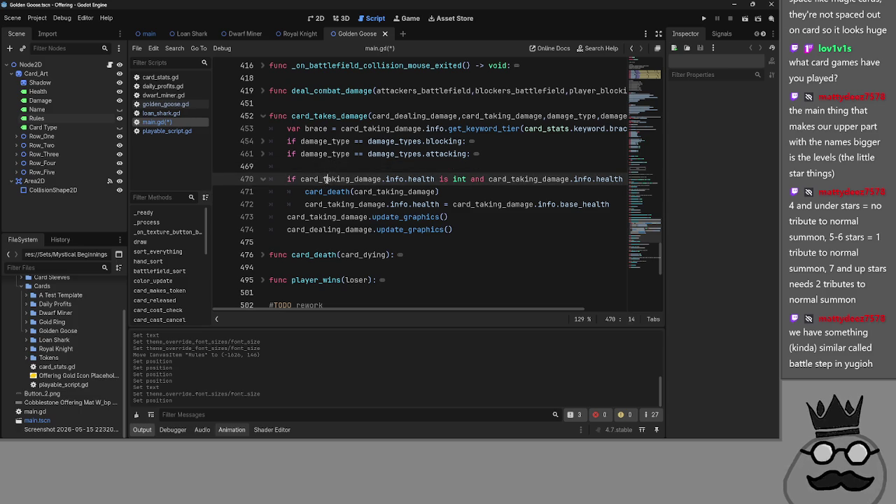
{"action": "left_click", "coordinate": [324, 166]}
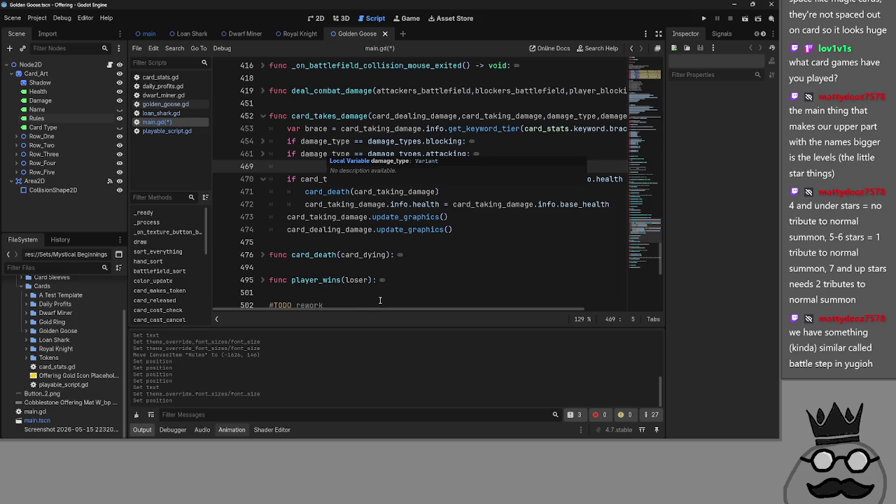
{"action": "double_click", "coordinate": [407, 116]}
{"action": "key", "text": "ctrl+c"}
{"action": "left_click", "coordinate": [382, 168]}
{"action": "key", "text": "ctrl+v"}
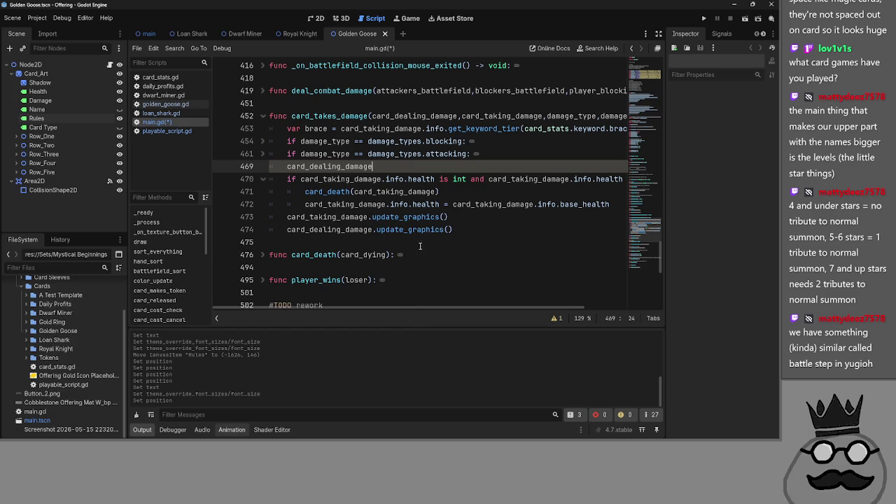
{"action": "mouse_move", "coordinate": [420, 306]}
{"action": "left_mouse_down"}
{"action": "mouse_move", "coordinate": [529, 306]}
{"action": "mouse_move", "coordinate": [326, 285]}
{"action": "left_mouse_up"}
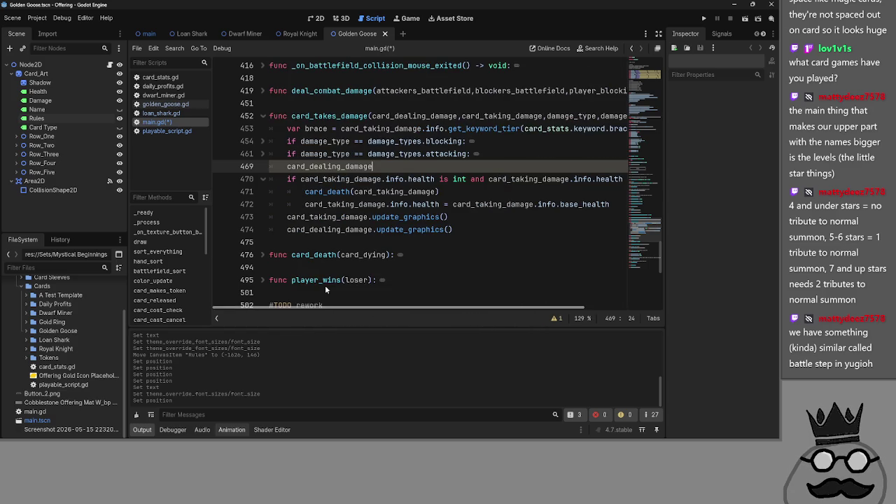
{"action": "double_click", "coordinate": [342, 166]}
{"action": "key", "text": "BackSpace"}
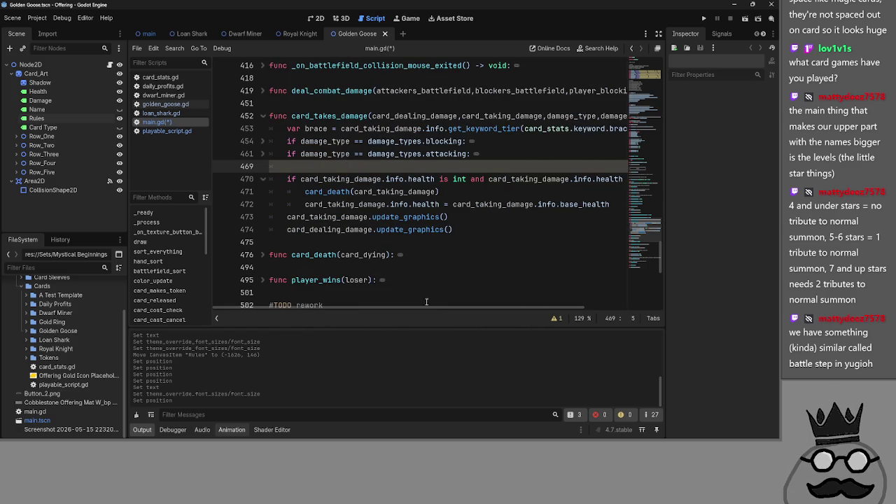
{"action": "left_click_drag", "start_coordinate": [425, 305], "coordinate": [428, 306]}
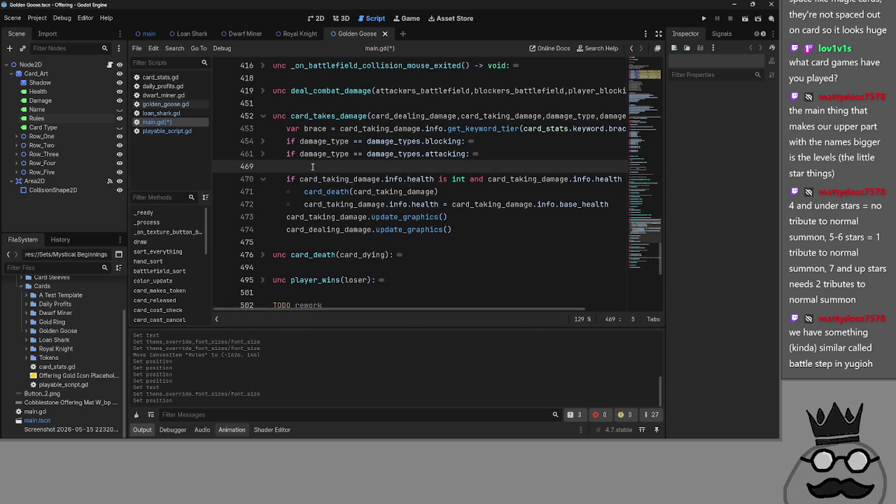
{"action": "left_click", "coordinate": [263, 154]}
{"action": "left_click", "coordinate": [266, 144]}
{"action": "left_click", "coordinate": [263, 230]}
{"action": "left_click", "coordinate": [263, 141]}
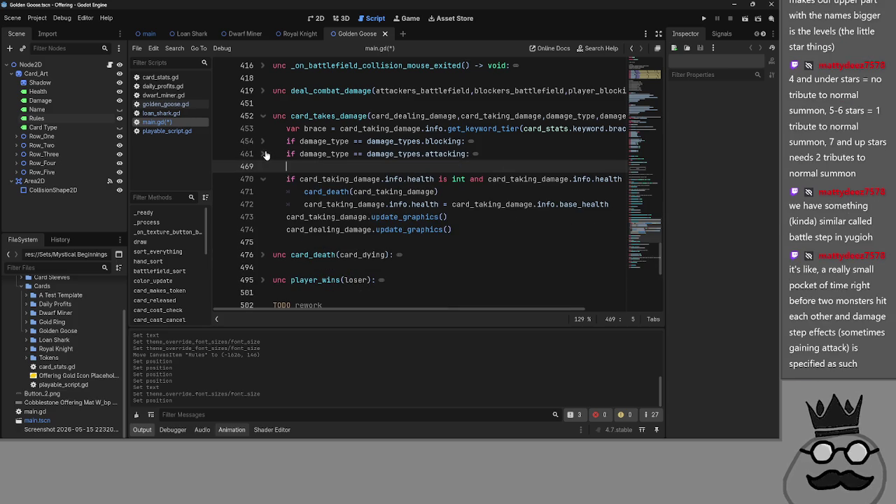
{"action": "left_click", "coordinate": [263, 154]}
{"action": "left_click", "coordinate": [263, 154]}
{"action": "scroll", "coordinate": [357, 182], "scroll_direction": "down", "scroll_amount": 2}
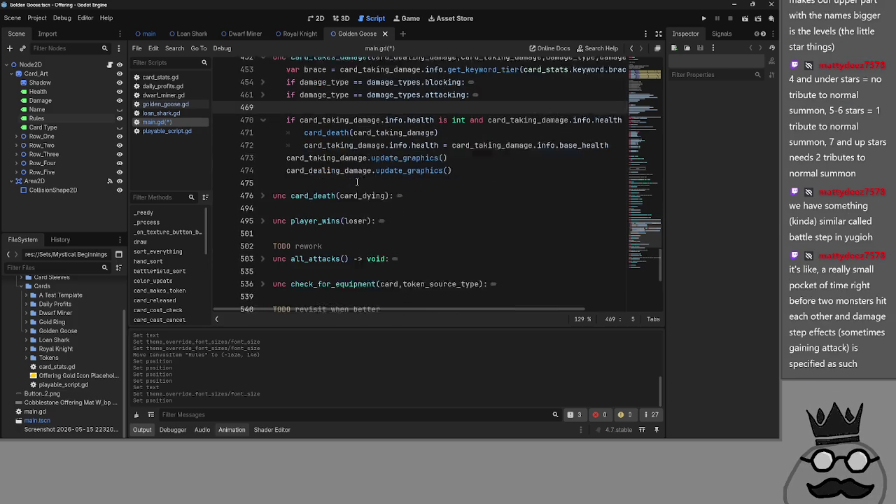
{"action": "scroll", "coordinate": [357, 192], "scroll_direction": "up", "scroll_amount": 3}
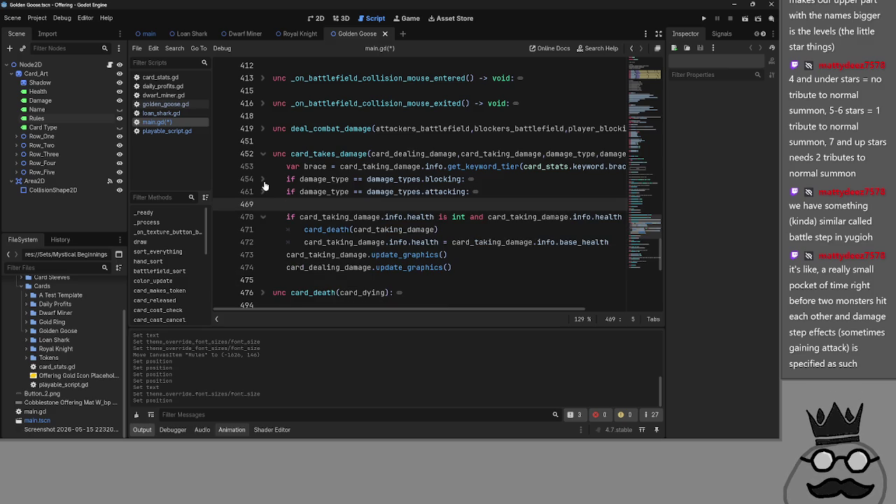
{"action": "left_click", "coordinate": [324, 21]}
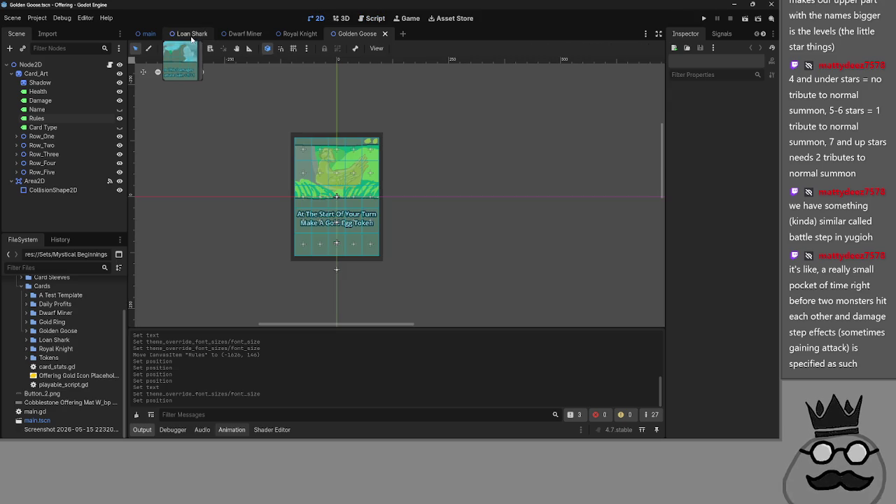
View the Loan Shark card scene's damage text, then return to the main.gd script
{"action": "left_click", "coordinate": [189, 34]}
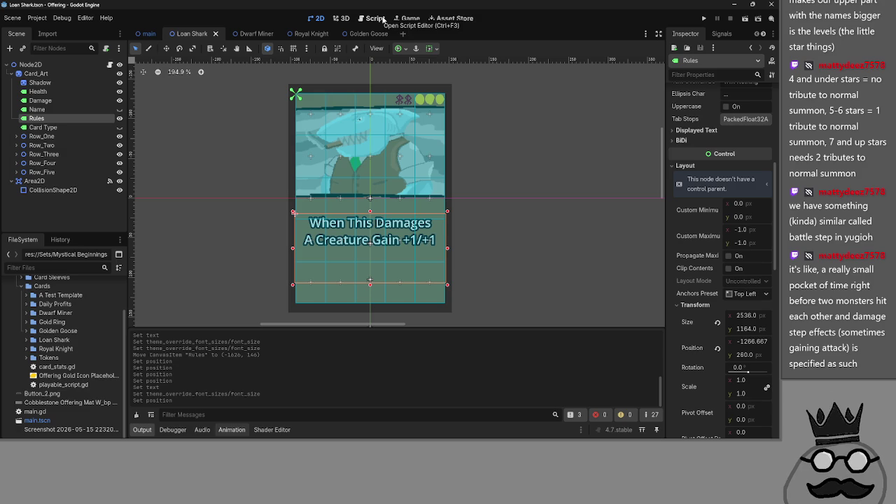
{"action": "left_click", "coordinate": [376, 19]}
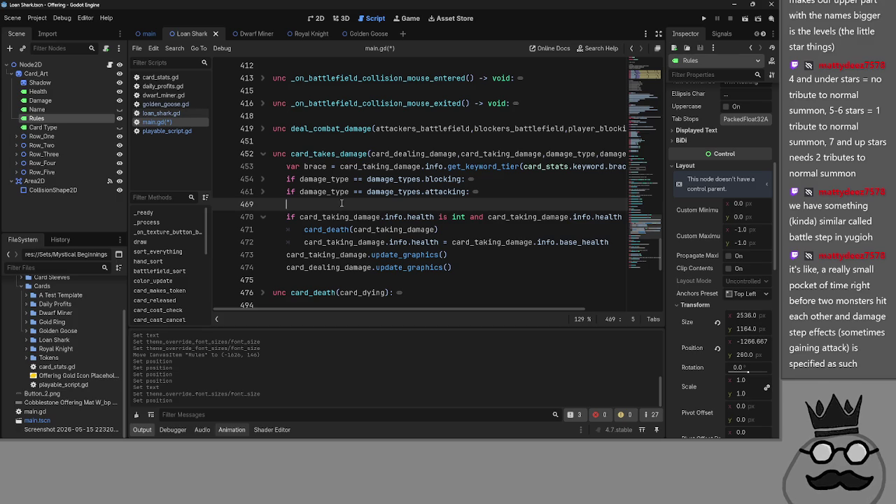
Copy card_dealing_damage from line 452 and paste it onto empty line 469
{"action": "double_click", "coordinate": [413, 153]}
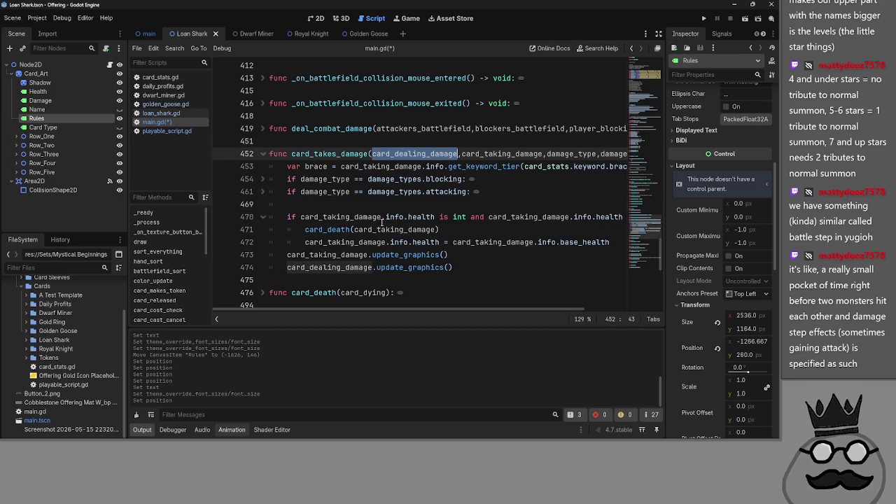
{"action": "left_click", "coordinate": [375, 204]}
{"action": "key", "text": "ctrl+v"}
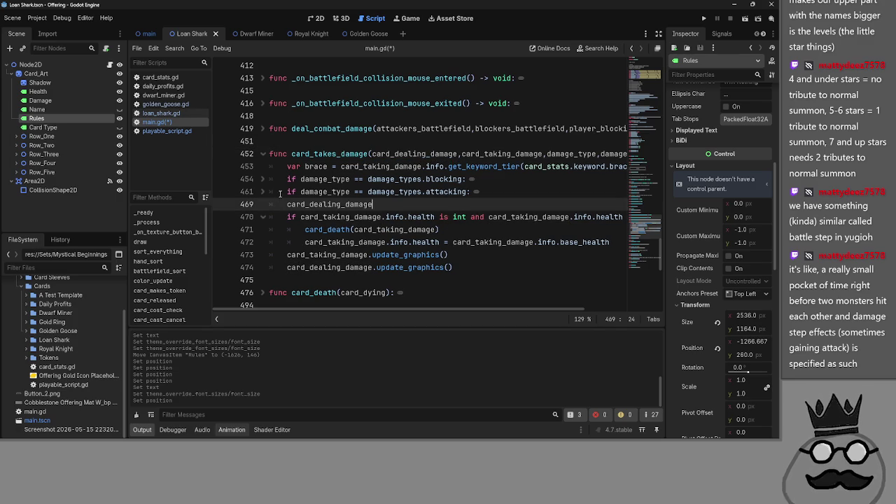
Review the blocking and attacking branches of card_takes_damage, folding each back up
{"action": "left_click", "coordinate": [273, 180]}
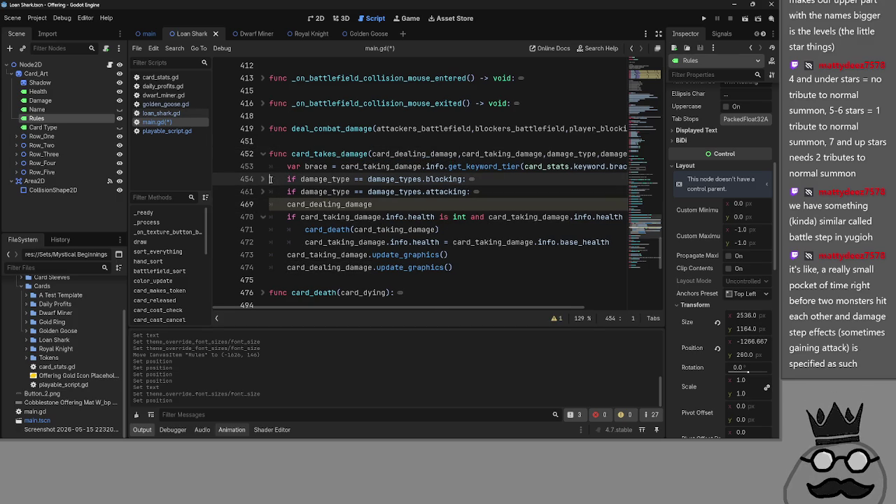
{"action": "left_click", "coordinate": [268, 180]}
{"action": "scroll", "coordinate": [357, 178], "scroll_direction": "down", "scroll_amount": 2}
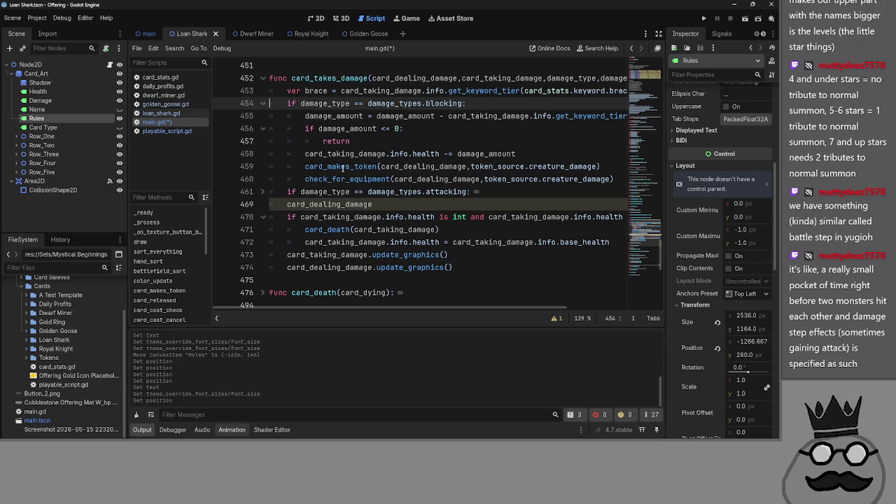
{"action": "scroll", "coordinate": [356, 178], "scroll_direction": "up", "scroll_amount": 1}
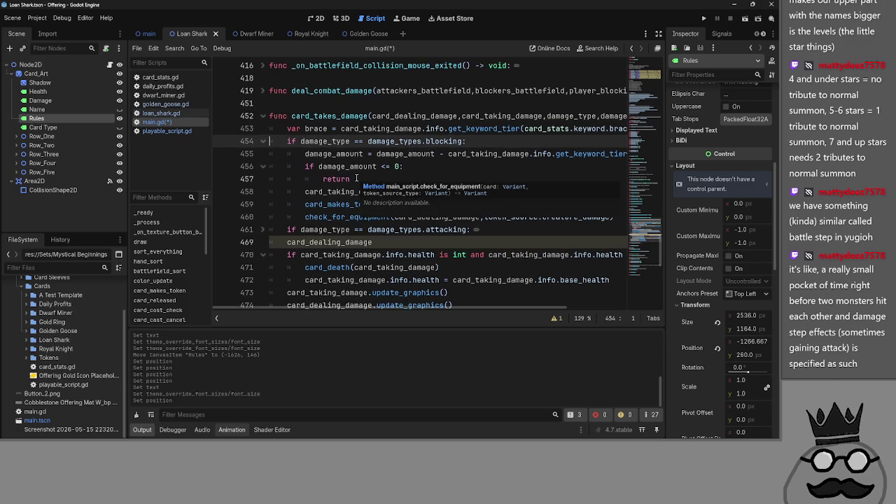
{"action": "left_click", "coordinate": [267, 142]}
{"action": "left_click", "coordinate": [265, 154]}
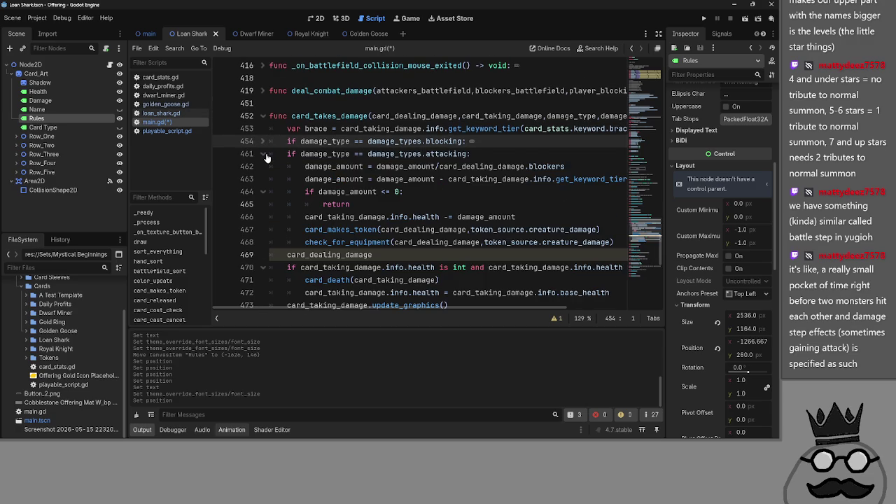
{"action": "left_click", "coordinate": [265, 154]}
{"action": "scroll", "coordinate": [263, 161], "scroll_direction": "up", "scroll_amount": 2}
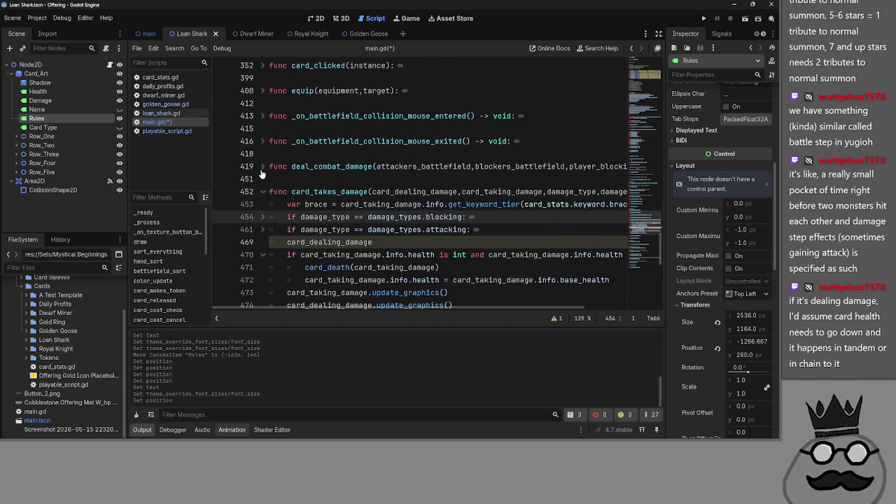
Check deal_combat_damage's card_takes_damage calls on lines 440 and 441, then fold it
{"action": "left_click", "coordinate": [262, 167]}
{"action": "left_click", "coordinate": [262, 167]}
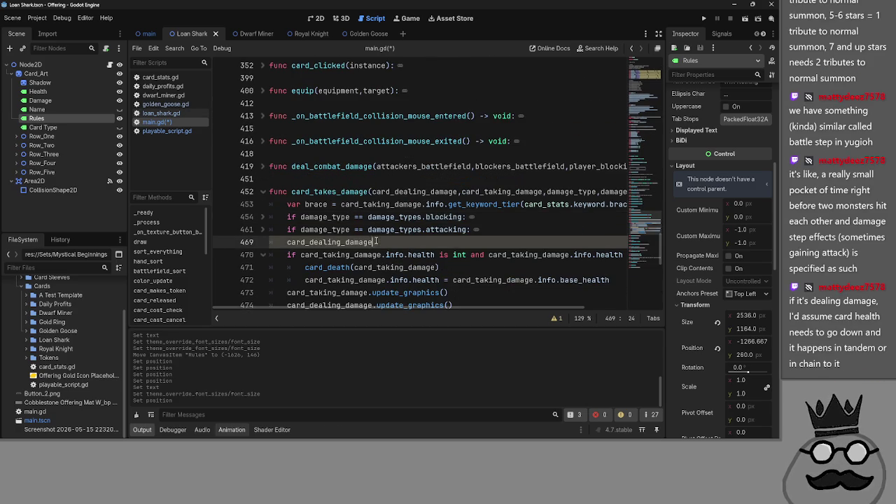
{"action": "scroll", "coordinate": [378, 240], "scroll_direction": "down", "scroll_amount": 2}
{"action": "scroll", "coordinate": [378, 240], "scroll_direction": "up", "scroll_amount": 4}
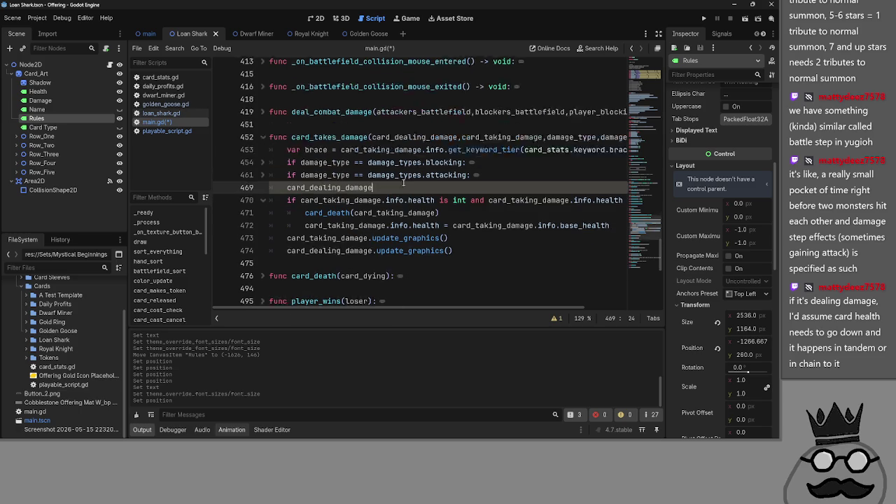
{"action": "left_click", "coordinate": [263, 242]}
{"action": "scroll", "coordinate": [268, 241], "scroll_direction": "down", "scroll_amount": 4}
{"action": "scroll", "coordinate": [268, 241], "scroll_direction": "down", "scroll_amount": 1}
{"action": "scroll", "coordinate": [268, 241], "scroll_direction": "up", "scroll_amount": 3}
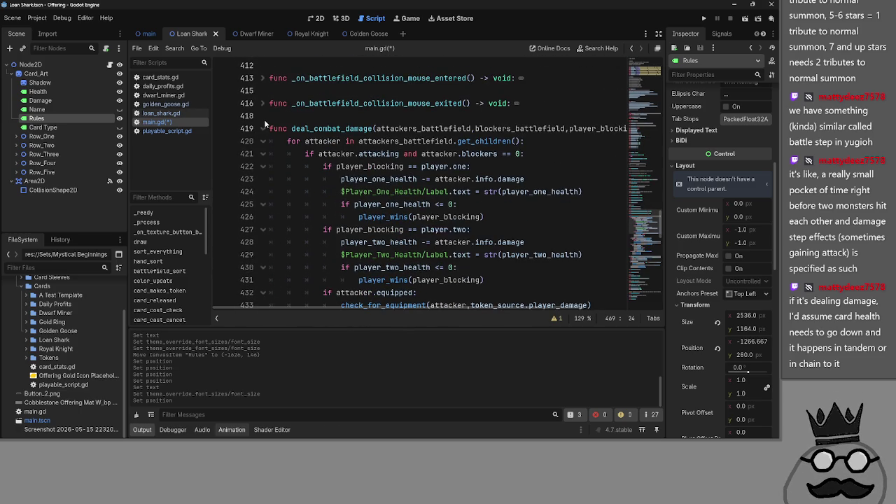
{"action": "scroll", "coordinate": [314, 175], "scroll_direction": "down", "scroll_amount": 6}
{"action": "double_click", "coordinate": [365, 204]}
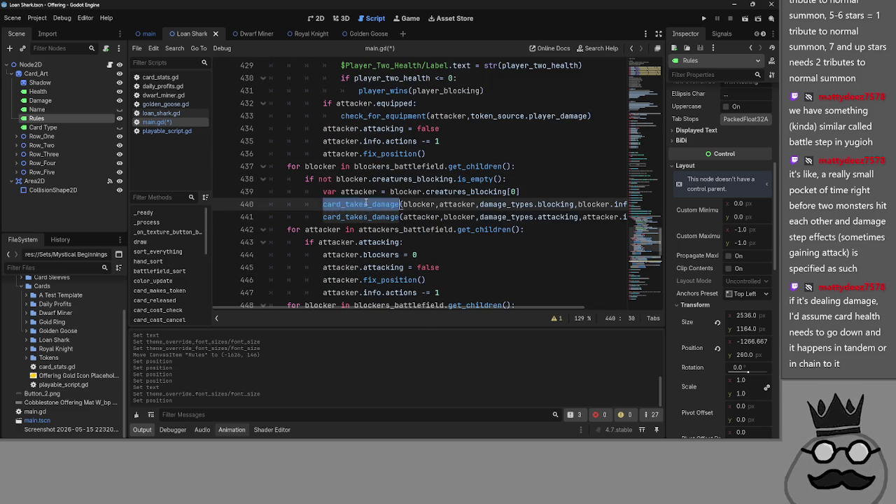
{"action": "double_click", "coordinate": [360, 217]}
{"action": "scroll", "coordinate": [360, 219], "scroll_direction": "up", "scroll_amount": 1}
{"action": "scroll", "coordinate": [360, 219], "scroll_direction": "up", "scroll_amount": 5}
{"action": "left_click", "coordinate": [263, 128]}
{"action": "type", "text": "card_dealing_damage"}
Delete the trailing space after card_dealing_damage on line 469 and fold the health check
{"action": "left_click", "coordinate": [390, 207]}
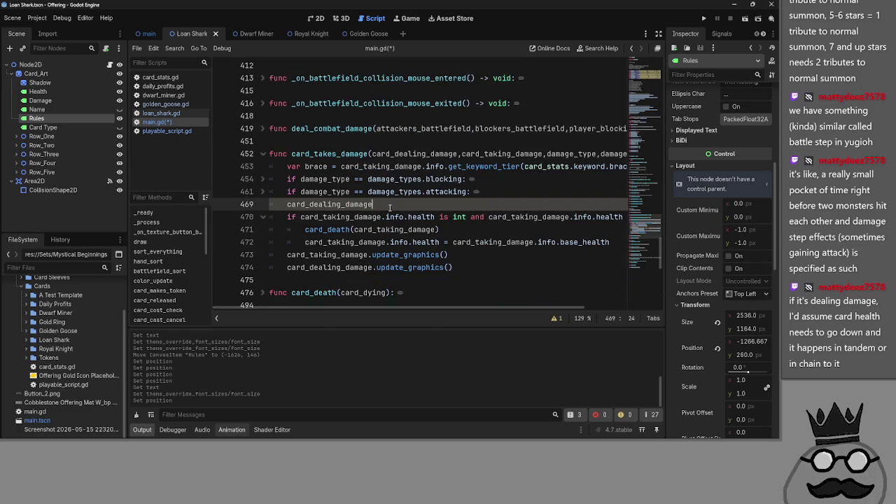
{"action": "key", "text": "BackSpace"}
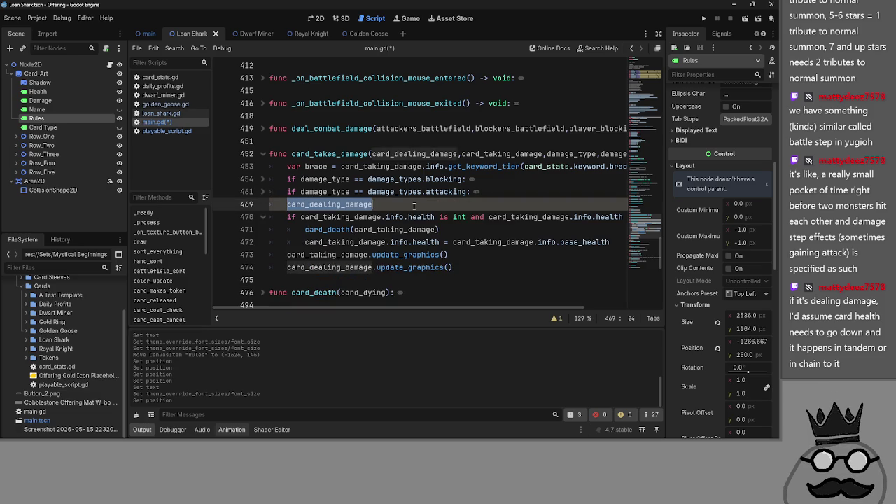
{"action": "key", "text": "alt+f"}
{"action": "key", "text": "shift+Home"}
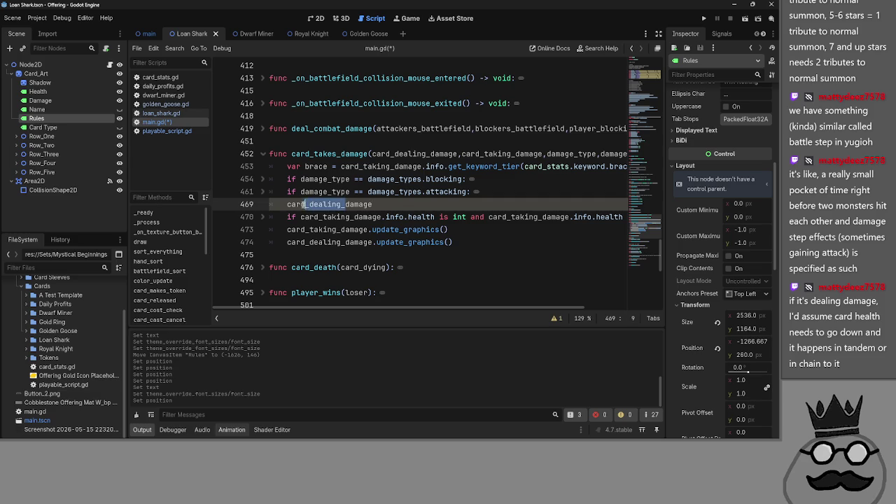
{"action": "key", "text": "End"}
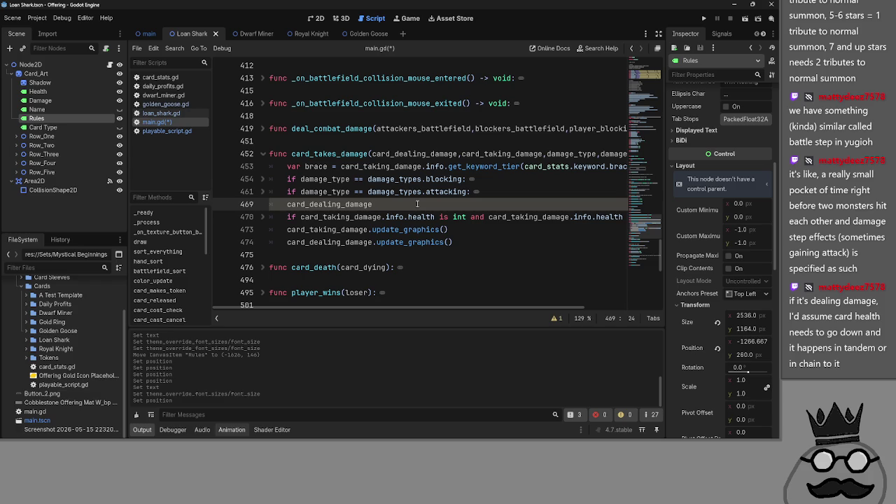
{"action": "triple_click", "coordinate": [417, 203]}
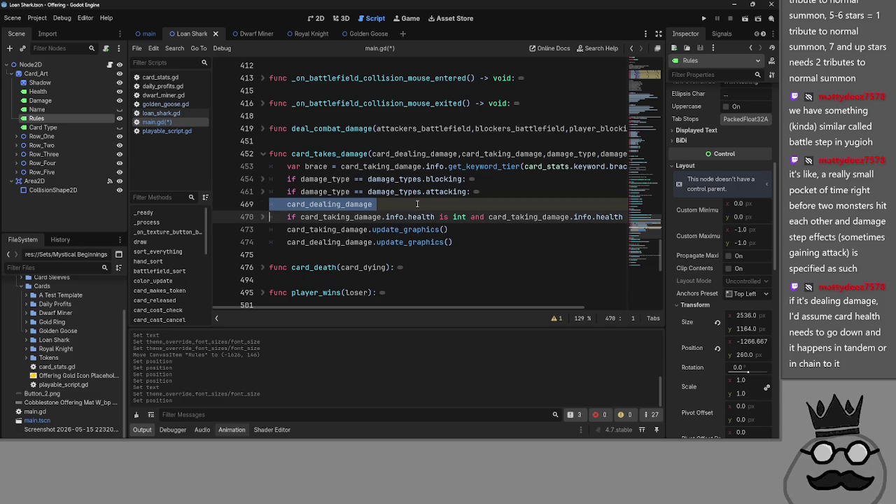
{"action": "left_click", "coordinate": [438, 200]}
{"action": "triple_click", "coordinate": [416, 201]}
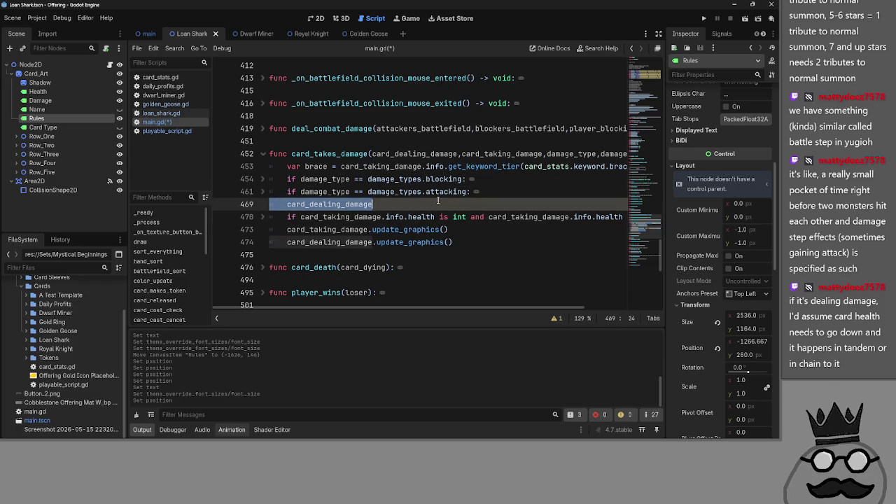
{"action": "double_click", "coordinate": [412, 203]}
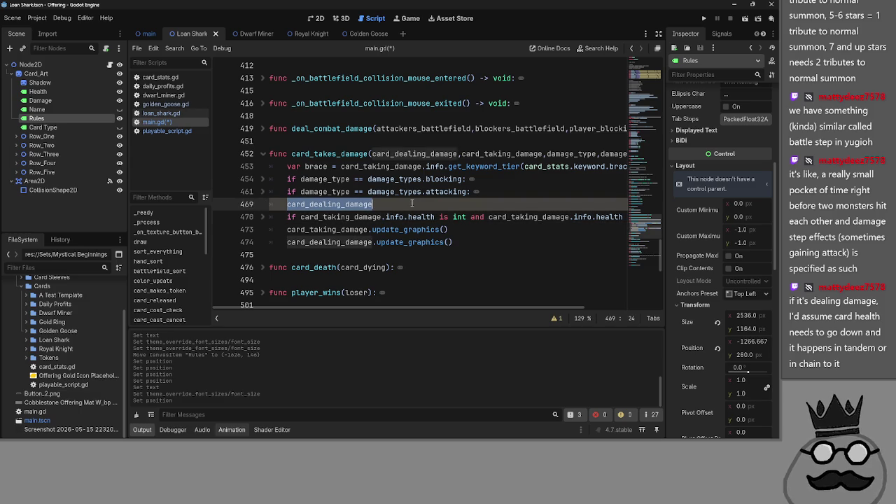
{"action": "left_click", "coordinate": [411, 203]}
{"action": "double_click", "coordinate": [412, 203]}
{"action": "left_click", "coordinate": [422, 204]}
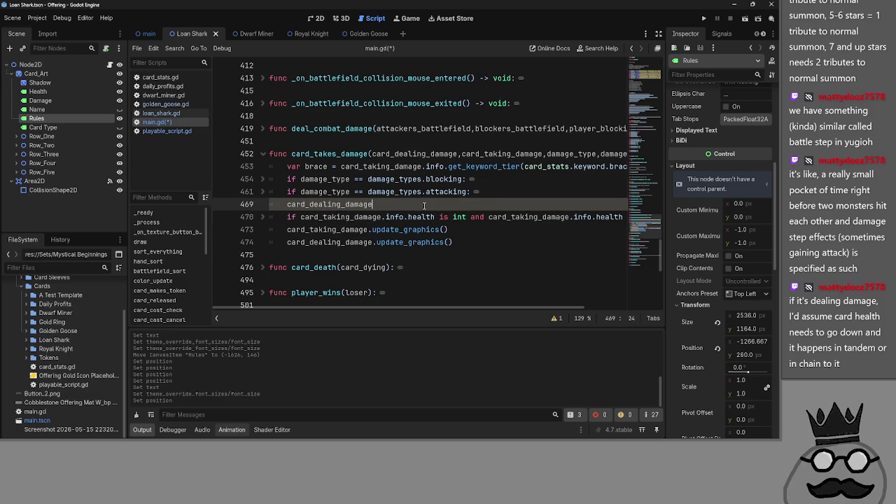
{"action": "double_click", "coordinate": [401, 203]}
{"action": "left_click", "coordinate": [411, 204]}
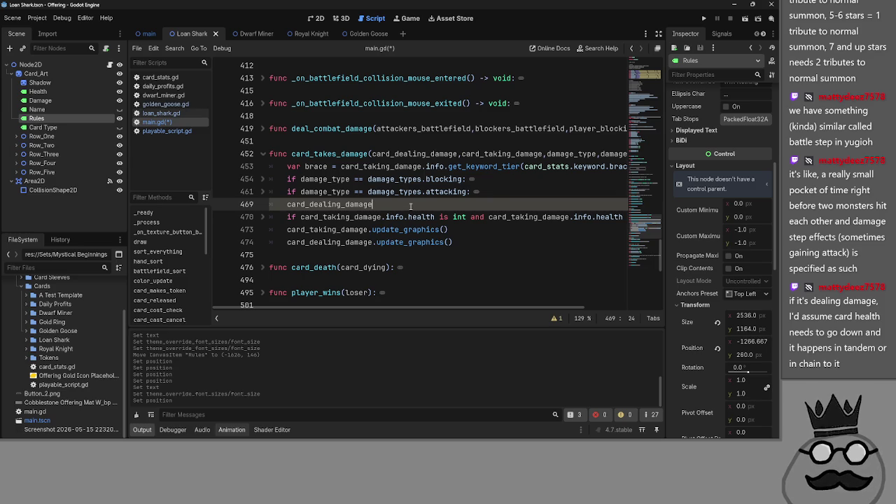
{"action": "double_click", "coordinate": [411, 205]}
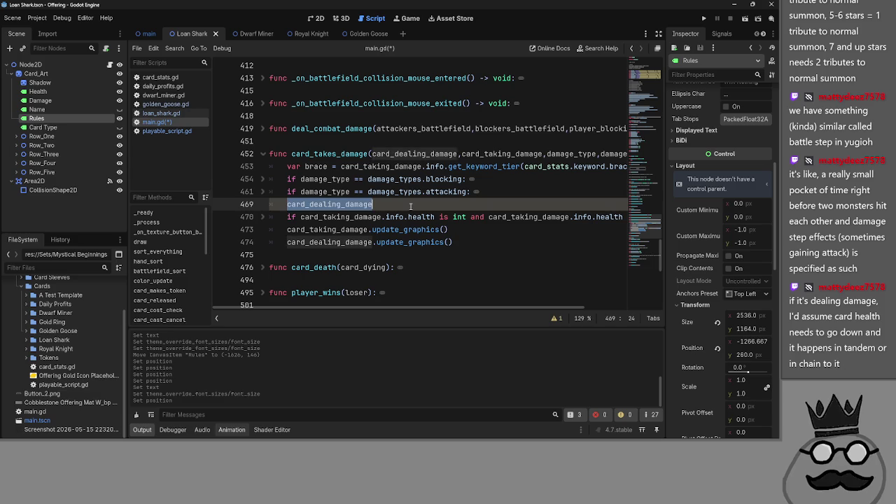
{"action": "left_click", "coordinate": [442, 208]}
{"action": "mouse_move", "coordinate": [498, 245]}
{"action": "left_mouse_down"}
{"action": "mouse_move", "coordinate": [392, 218]}
{"action": "mouse_move", "coordinate": [420, 203]}
{"action": "mouse_move", "coordinate": [280, 168]}
{"action": "mouse_move", "coordinate": [378, 204]}
{"action": "mouse_move", "coordinate": [227, 154]}
{"action": "left_mouse_up"}
{"action": "left_click", "coordinate": [550, 233]}
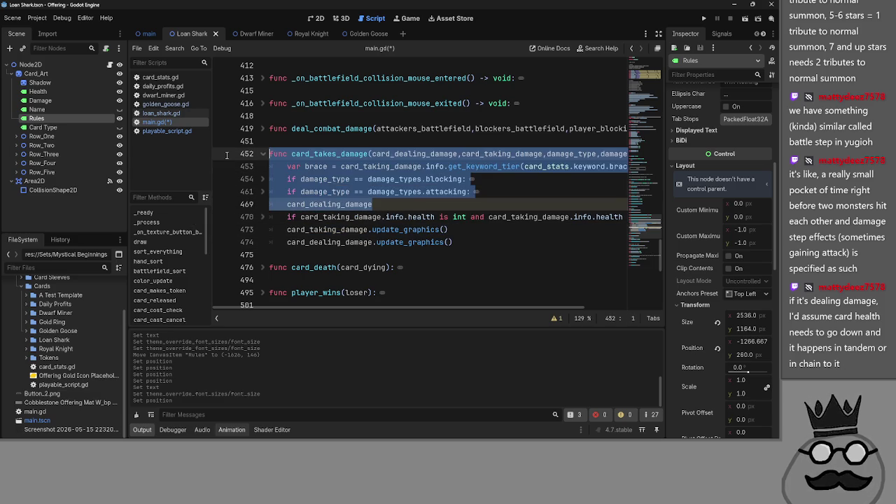
{"action": "left_click", "coordinate": [413, 203]}
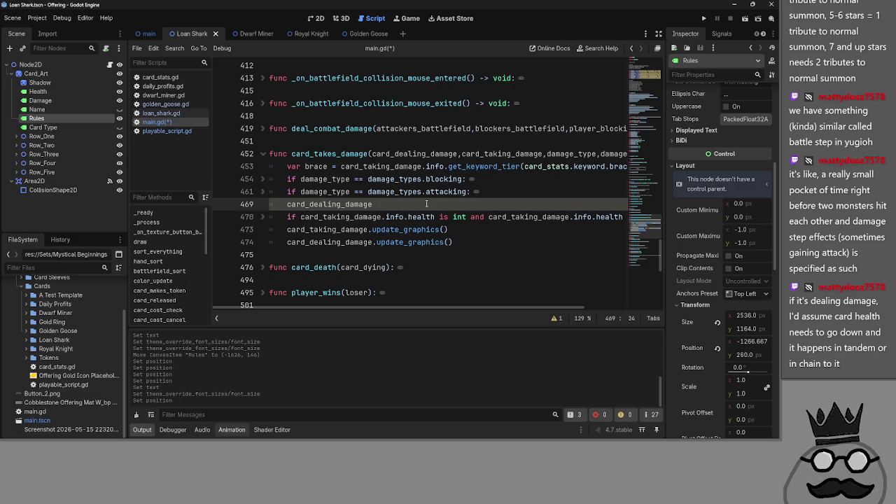
{"action": "left_click", "coordinate": [160, 113]}
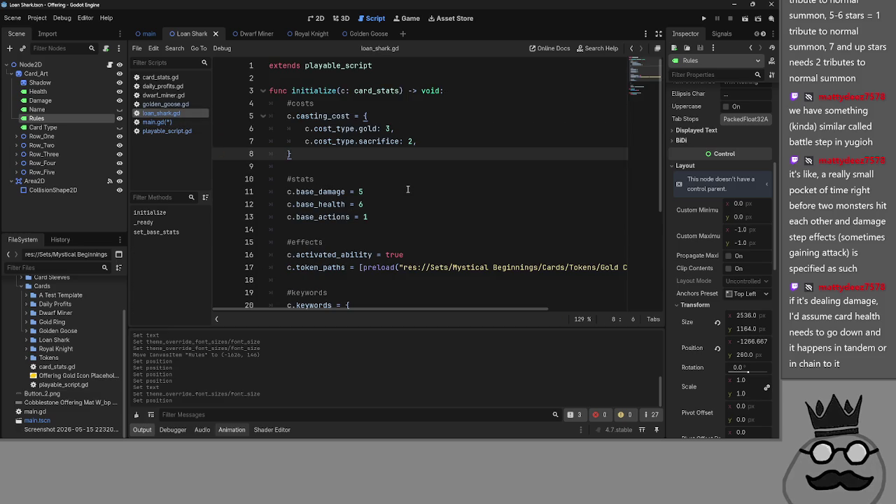
Look over the keywords and #effects sections of loan_shark.gd
{"action": "scroll", "coordinate": [407, 189], "scroll_direction": "down", "scroll_amount": 4}
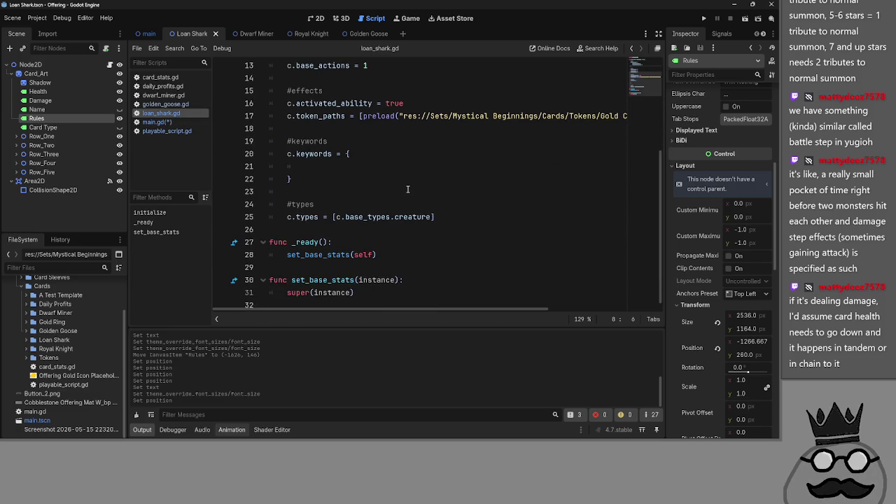
{"action": "left_click", "coordinate": [347, 166]}
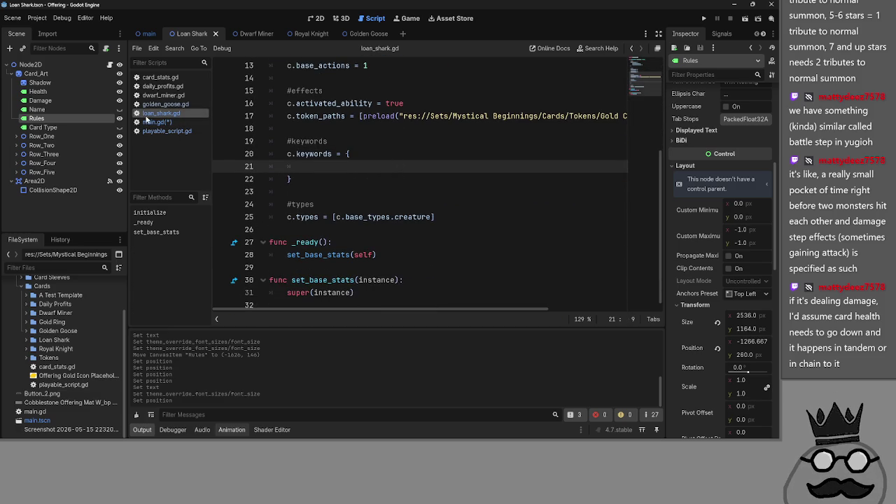
{"action": "left_click", "coordinate": [434, 204]}
{"action": "left_click", "coordinate": [418, 190]}
{"action": "left_click", "coordinate": [414, 167]}
{"action": "scroll", "coordinate": [388, 180], "scroll_direction": "up", "scroll_amount": 2}
{"action": "left_click", "coordinate": [378, 166]}
{"action": "left_click", "coordinate": [361, 204]}
{"action": "left_click", "coordinate": [360, 168]}
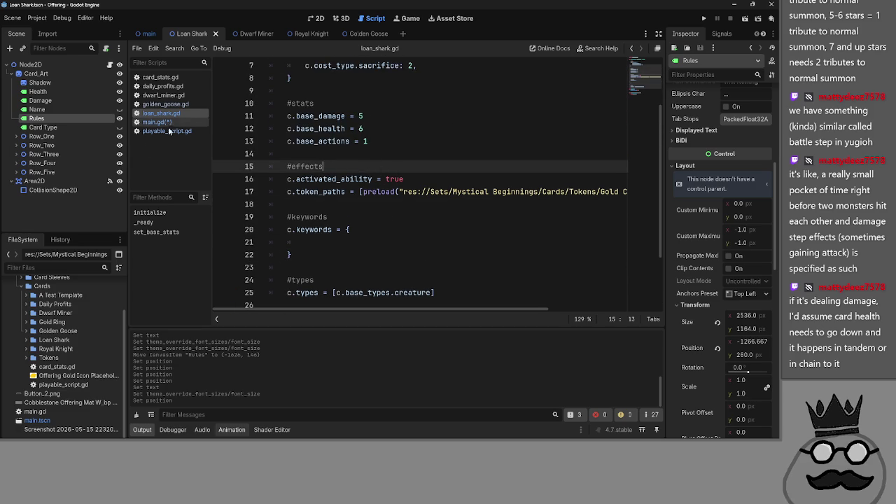
Open card_stats.gd and review the etb_effect and token-making variables on lines 22–29
{"action": "left_click", "coordinate": [161, 77]}
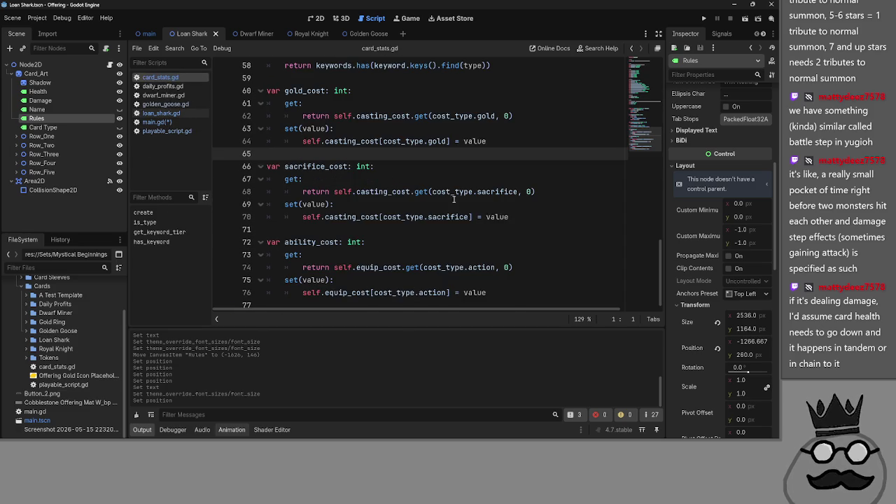
{"action": "scroll", "coordinate": [453, 199], "scroll_direction": "up", "scroll_amount": 14}
{"action": "scroll", "coordinate": [279, 259], "scroll_direction": "up", "scroll_amount": 4}
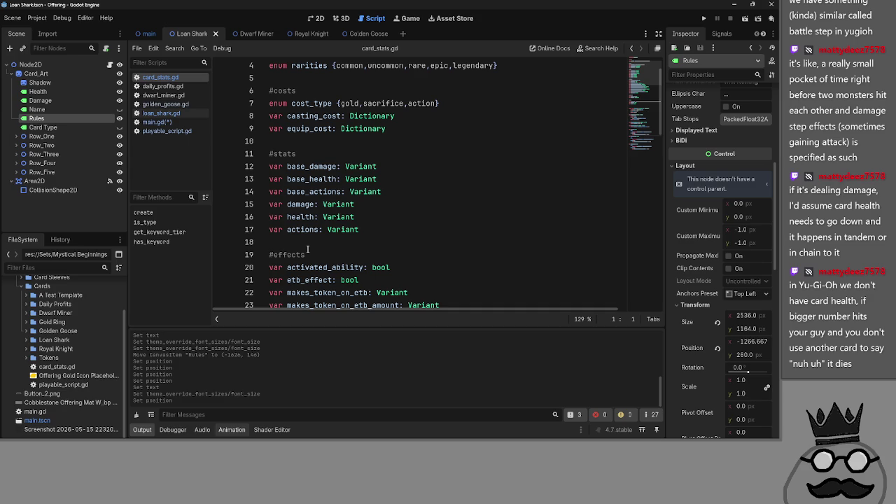
{"action": "scroll", "coordinate": [307, 248], "scroll_direction": "down", "scroll_amount": 4}
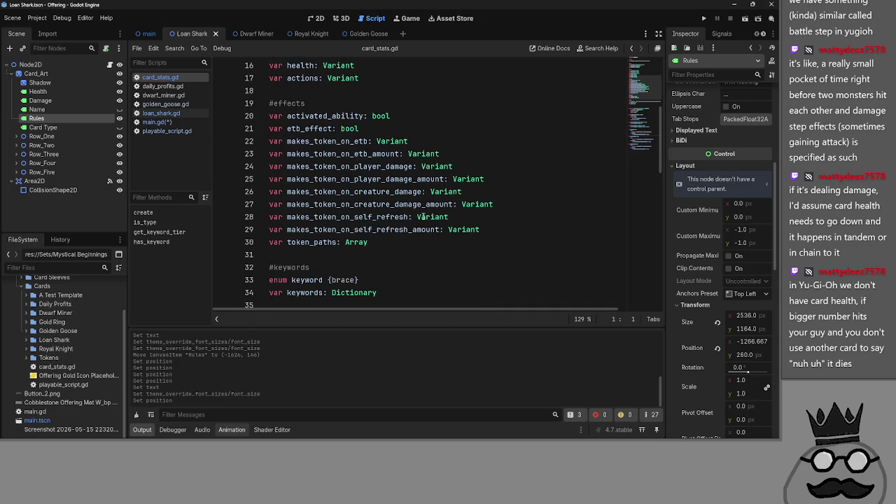
{"action": "left_click", "coordinate": [483, 229]}
{"action": "left_click_drag", "start_coordinate": [483, 229], "coordinate": [271, 140]}
{"action": "left_click", "coordinate": [505, 235]}
{"action": "mouse_move", "coordinate": [505, 235]}
{"action": "left_mouse_down"}
{"action": "mouse_move", "coordinate": [270, 167]}
{"action": "mouse_move", "coordinate": [250, 144]}
{"action": "left_mouse_up"}
{"action": "left_click", "coordinate": [412, 128]}
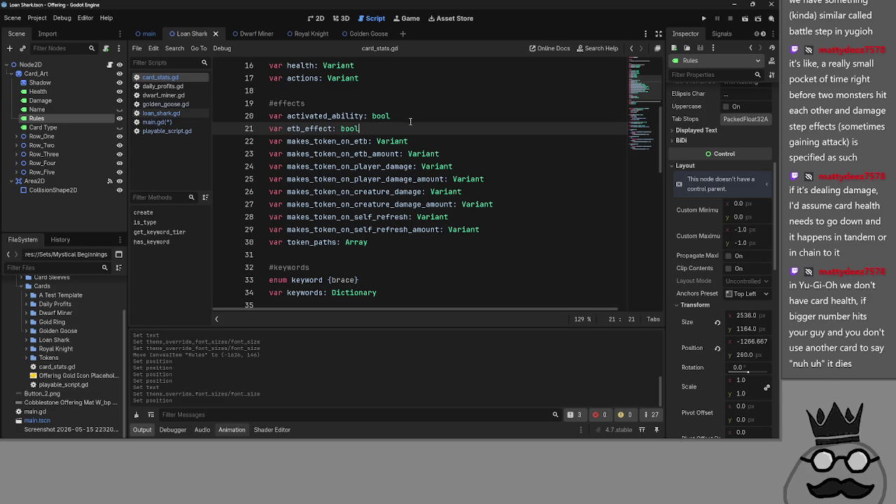
Add a new line 'var damage_ability' below activated_ability, removing the on_ prefix
{"action": "left_click", "coordinate": [410, 121]}
{"action": "key", "text": "Return"}
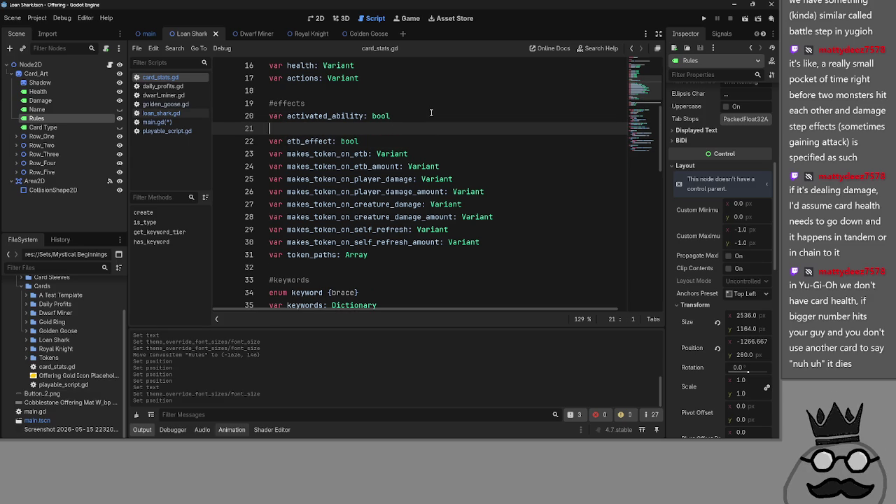
{"action": "type", "text": "vs"}
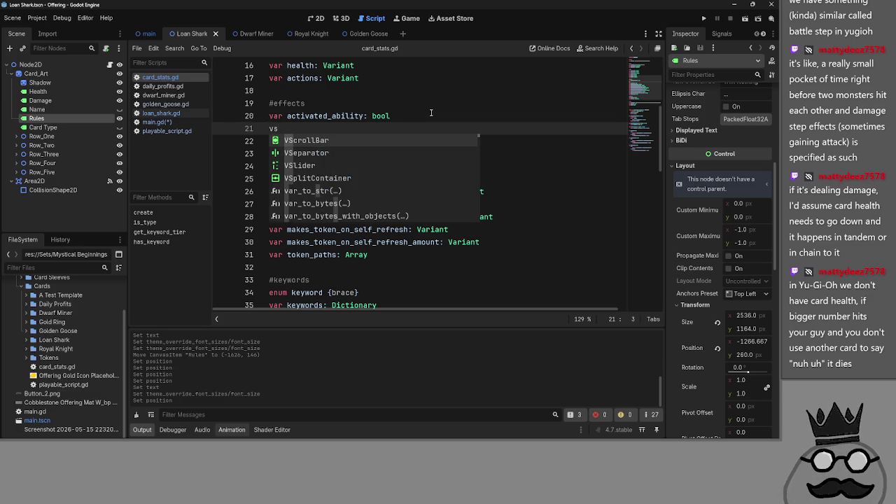
{"action": "key", "text": "BackSpace"}
{"action": "type", "text": "ar "}
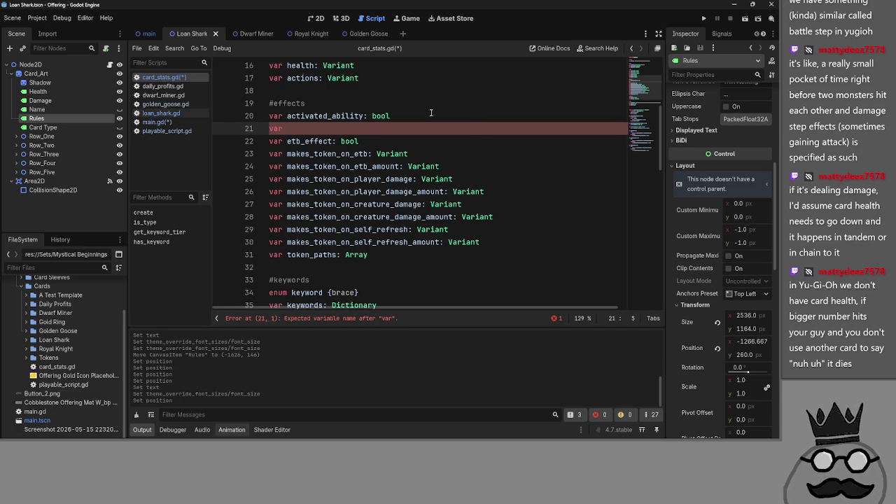
{"action": "type", "text": "damage+"}
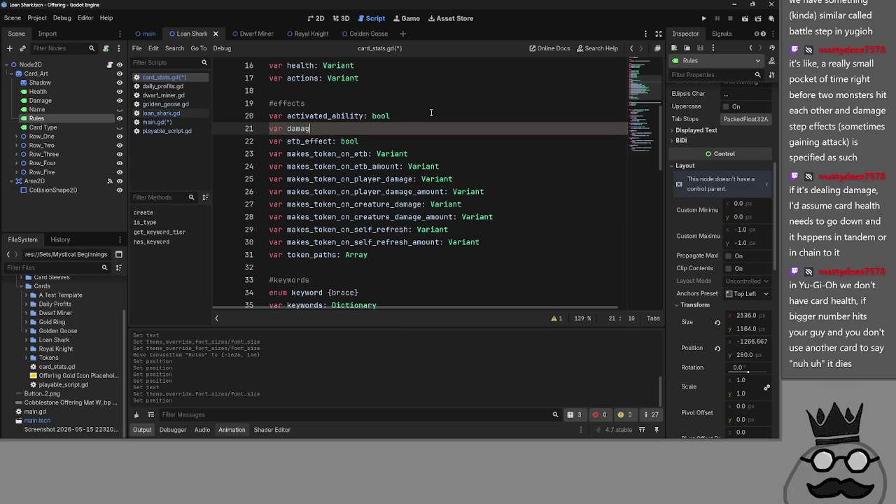
{"action": "key", "text": "BackSpace"}
{"action": "key", "text": "BackSpace"}
{"action": "key", "text": "BackSpace"}
{"action": "key", "text": "BackSpace"}
{"action": "type", "text": "on"}
{"action": "type", "text": "_damage"}
{"action": "type", "text": "_ability"}
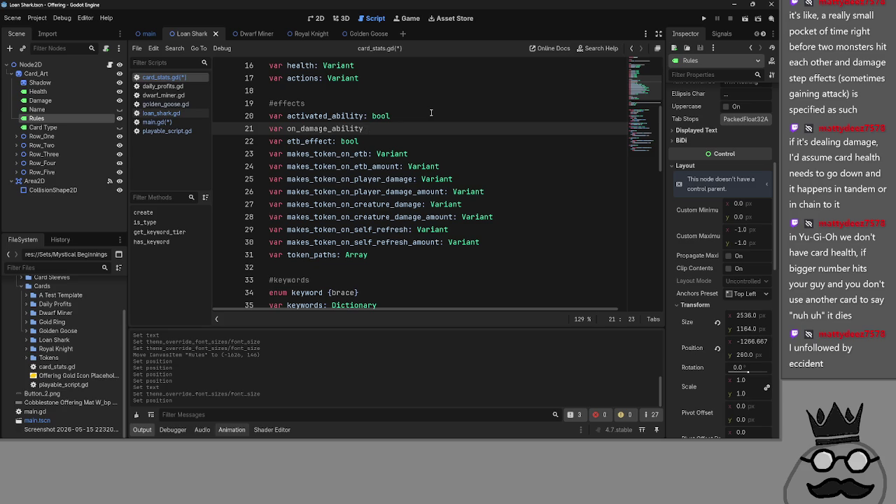
{"action": "key", "text": "ctrl+Left"}
{"action": "key", "text": "ctrl+Left"}
{"action": "key", "text": "BackSpace"}
{"action": "key", "text": "BackSpace"}
{"action": "key", "text": "Delete"}
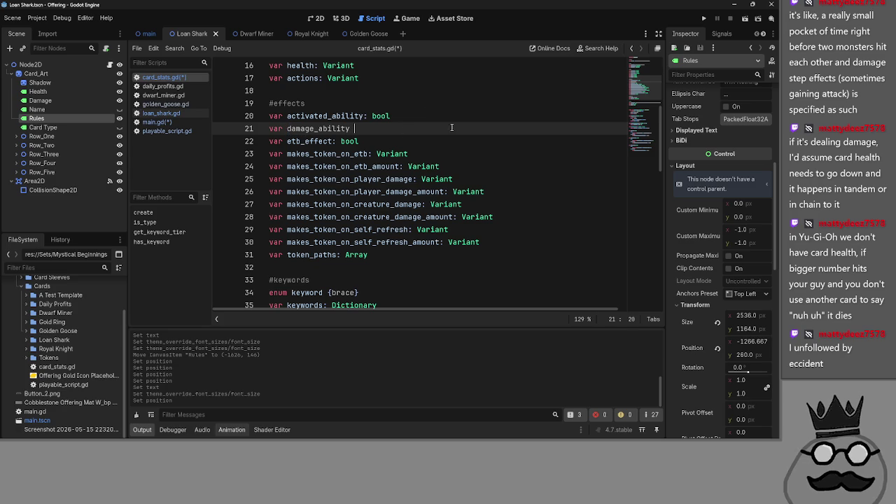
Compare the etb_effect and makes_token_on_* variable names in the effects section
{"action": "double_click", "coordinate": [309, 141]}
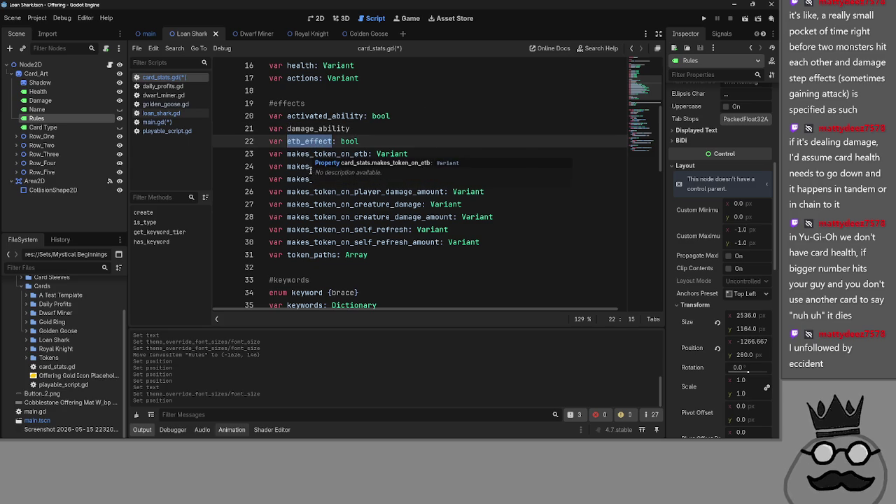
{"action": "left_click", "coordinate": [322, 154]}
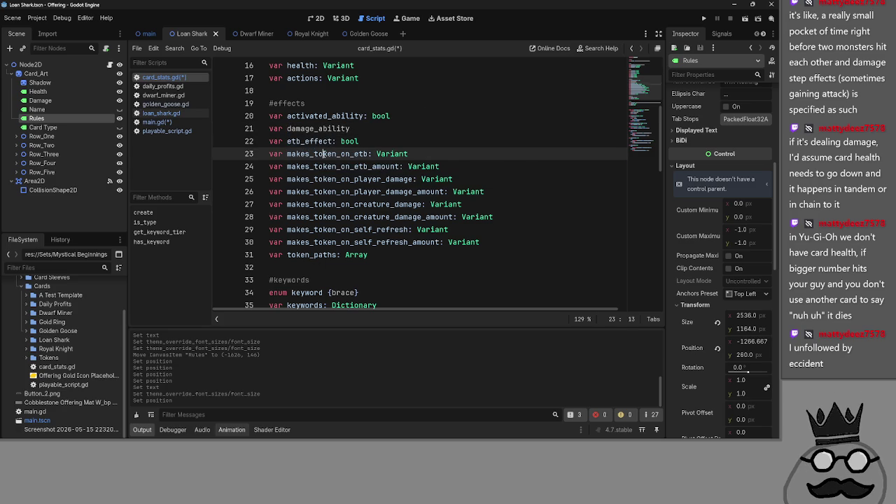
{"action": "double_click", "coordinate": [321, 179]}
{"action": "double_click", "coordinate": [323, 204]}
{"action": "double_click", "coordinate": [324, 230]}
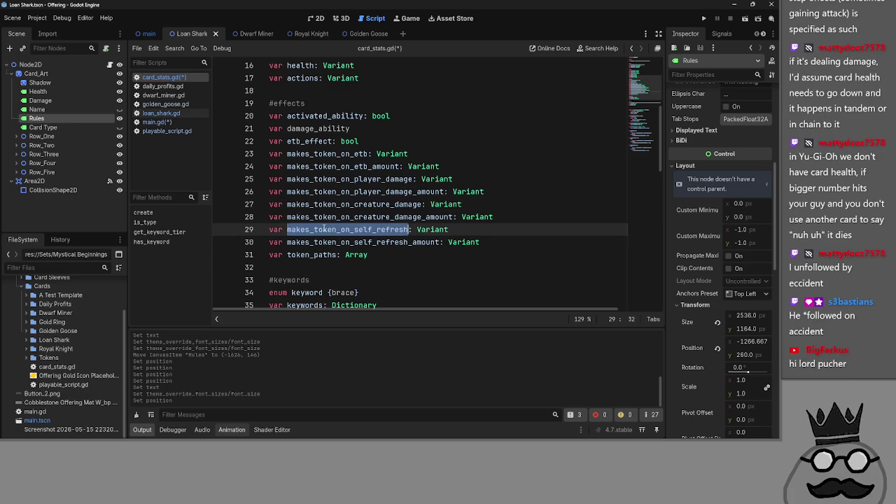
{"action": "double_click", "coordinate": [336, 205]}
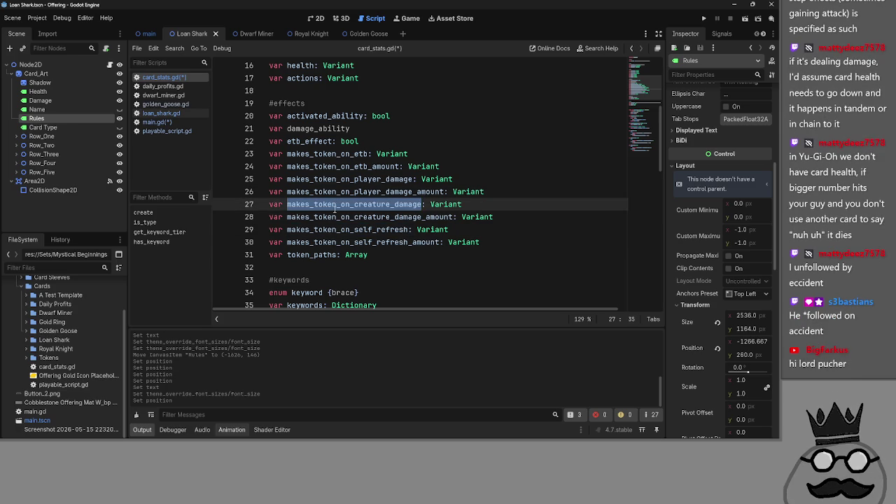
{"action": "double_click", "coordinate": [327, 230]}
{"action": "left_click", "coordinate": [344, 230]}
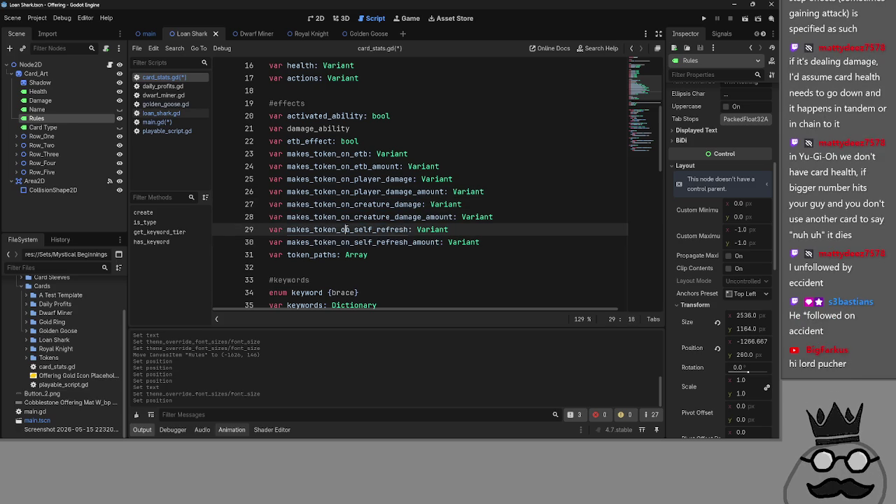
{"action": "double_click", "coordinate": [344, 230]}
{"action": "double_click", "coordinate": [343, 217]}
{"action": "double_click", "coordinate": [343, 242]}
{"action": "left_click", "coordinate": [342, 242]}
{"action": "double_click", "coordinate": [342, 242]}
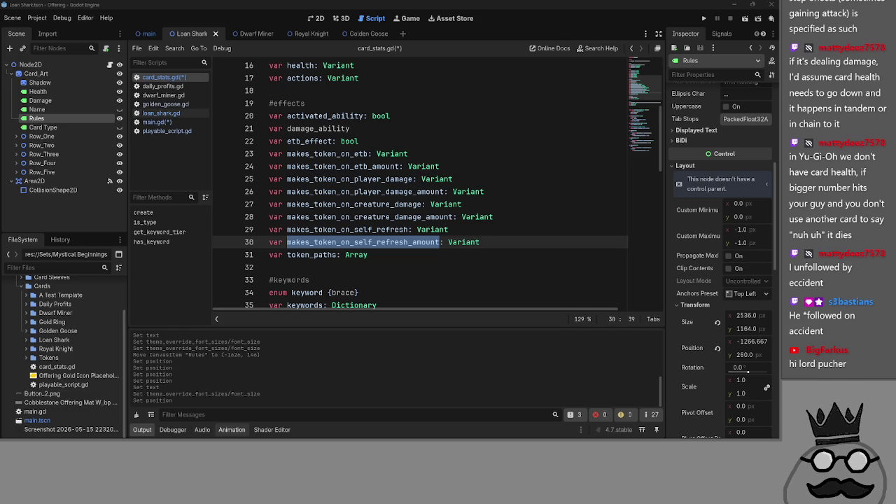
{"action": "left_click", "coordinate": [424, 179]}
Give damage_ability the type bool, correcting '= bool' to ': bool'
{"action": "left_click", "coordinate": [441, 129]}
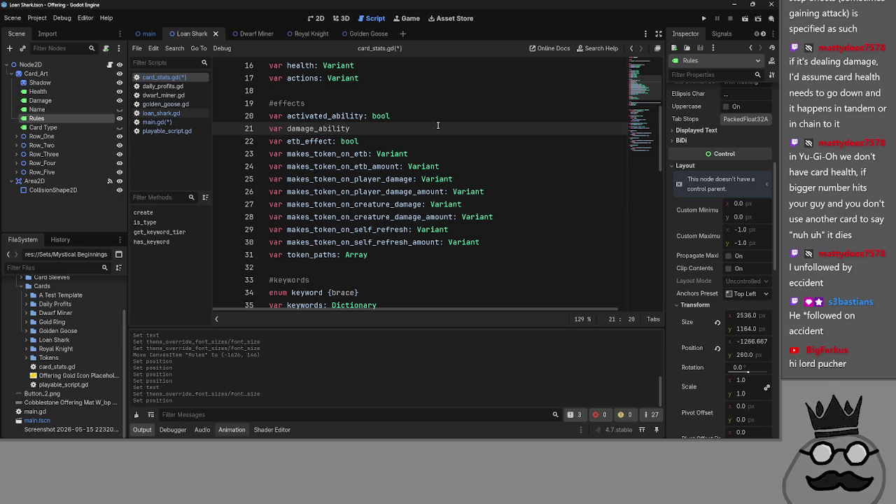
{"action": "type", "text": "= bool"}
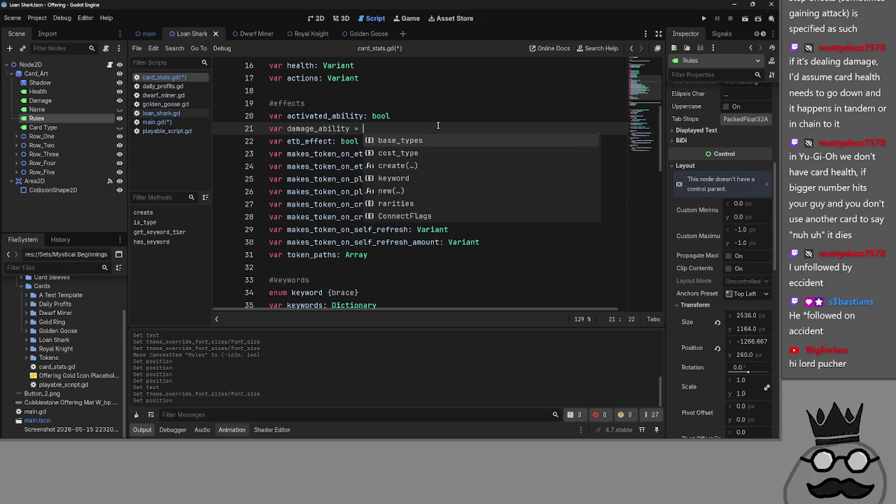
{"action": "key", "text": "Escape"}
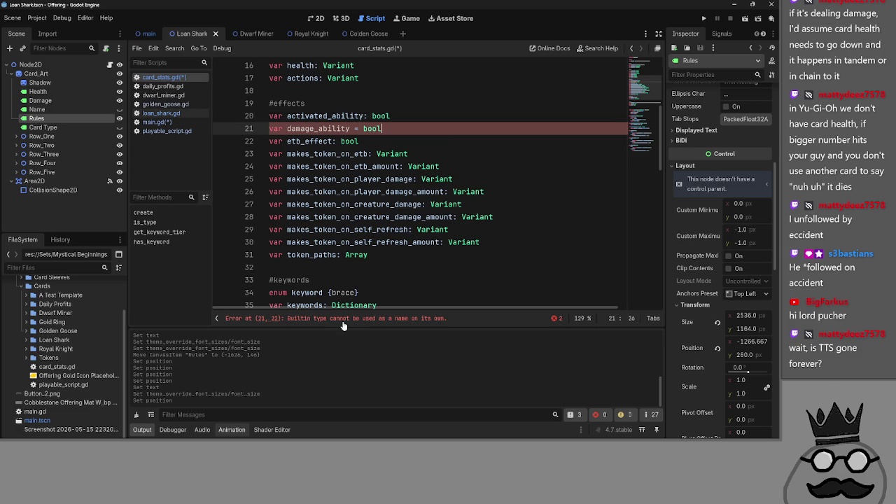
{"action": "double_click", "coordinate": [349, 128]}
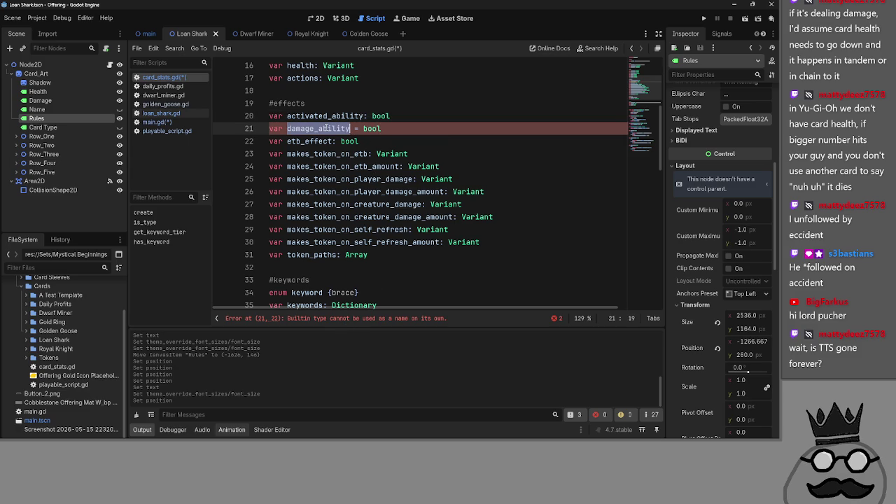
{"action": "left_click", "coordinate": [419, 128]}
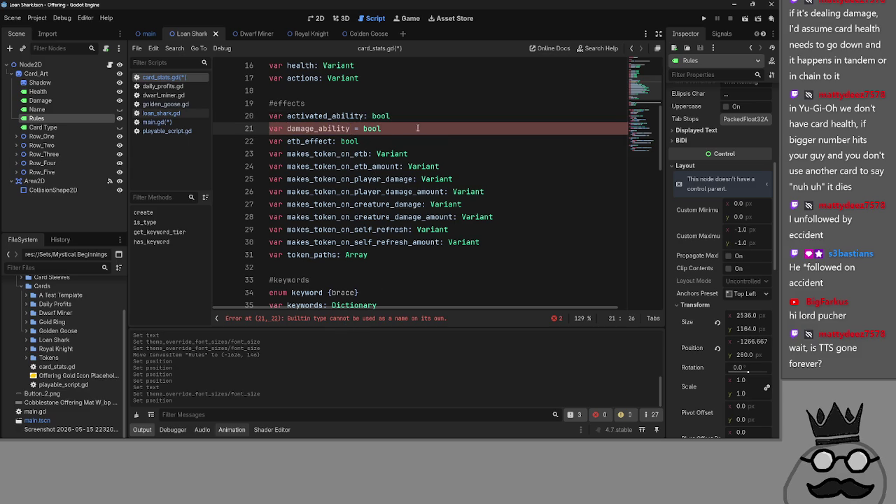
{"action": "left_click_drag", "start_coordinate": [363, 128], "coordinate": [351, 128]}
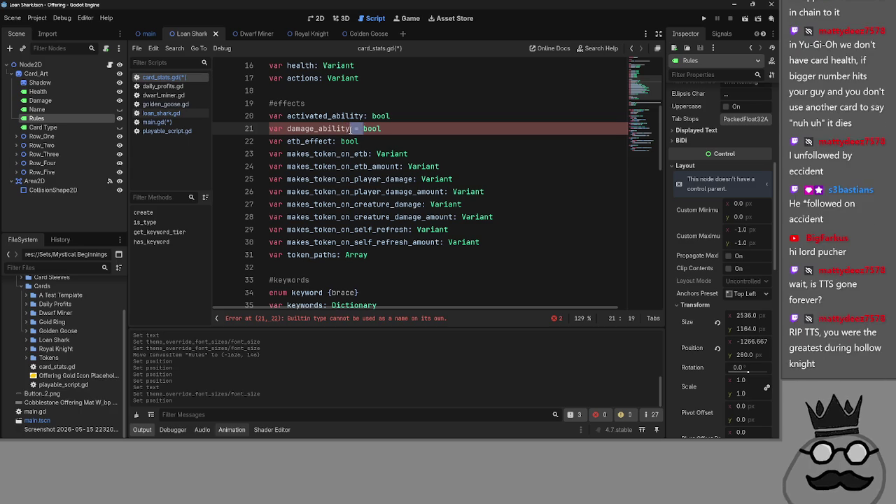
{"action": "type", "text": ":"}
{"action": "left_click", "coordinate": [398, 129]}
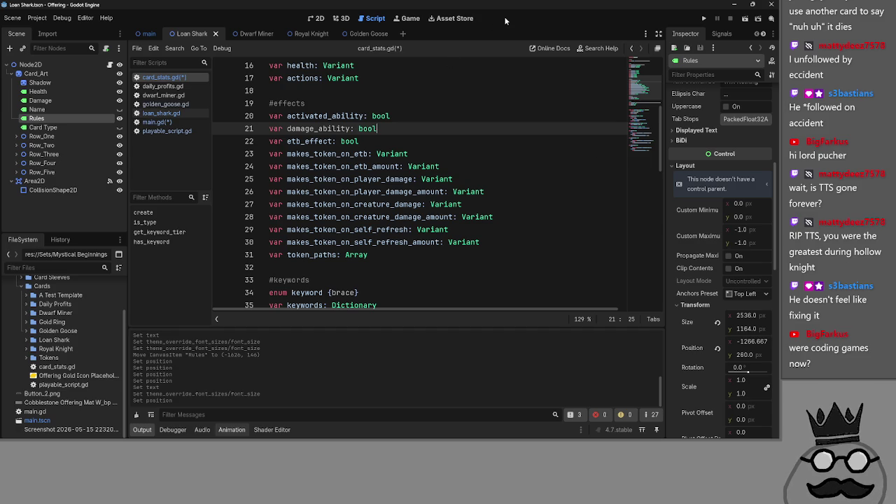
{"action": "scroll", "coordinate": [410, 131], "scroll_direction": "up", "scroll_amount": 5}
{"action": "scroll", "coordinate": [410, 137], "scroll_direction": "down", "scroll_amount": 5}
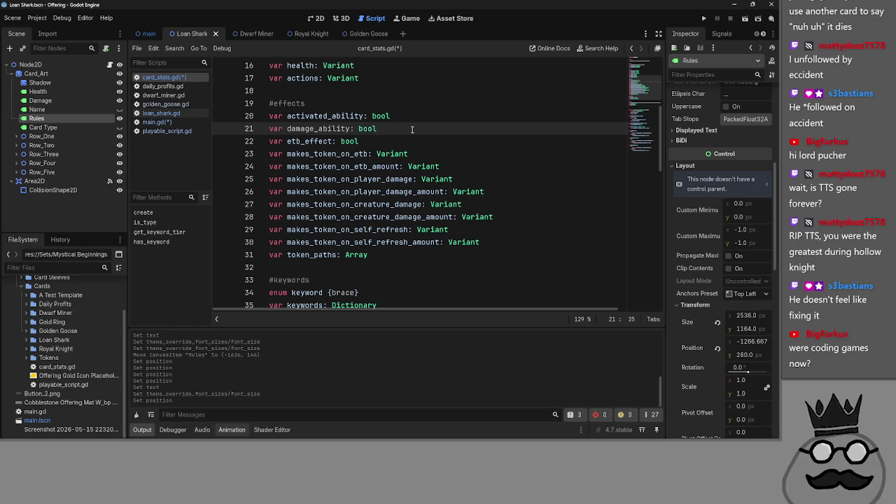
{"action": "key", "text": "Up"}
{"action": "key", "text": "Down"}
{"action": "key", "text": "Down"}
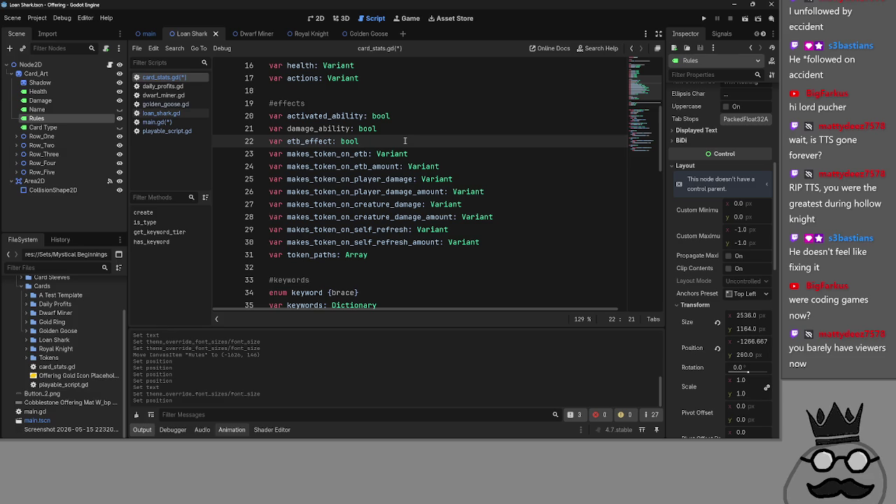
{"action": "key", "text": "Tab"}
{"action": "key", "text": "alt+Tab"}
{"action": "key", "text": "BackSpace"}
{"action": "key", "text": "alt+Tab"}
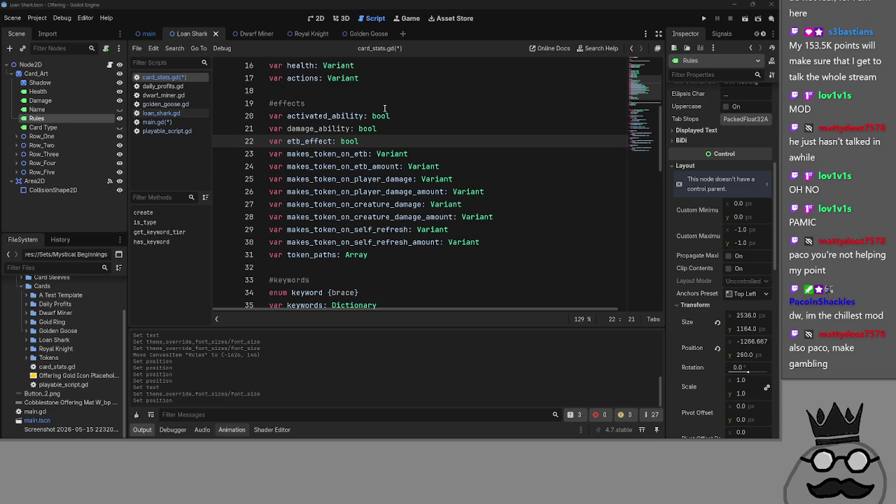
Check the 'var damage_ability: bool' declaration on line 21
{"action": "double_click", "coordinate": [319, 128]}
{"action": "key", "text": "End"}
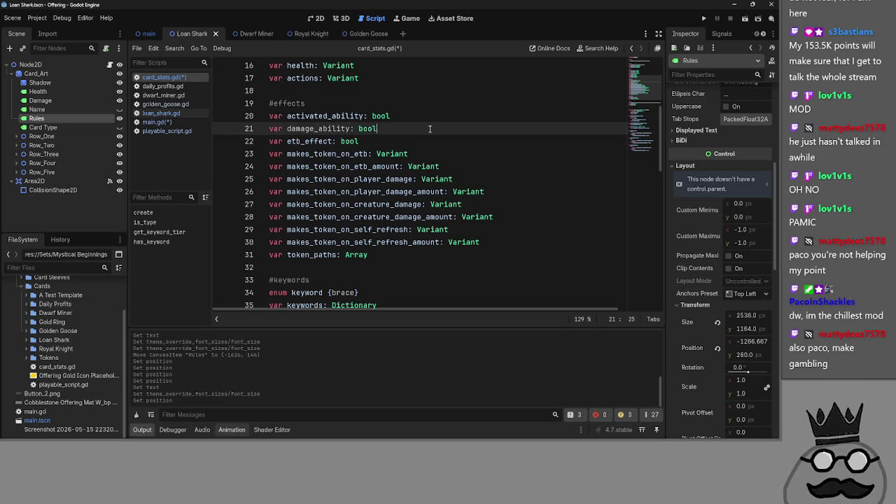
{"action": "double_click", "coordinate": [311, 128]}
{"action": "key", "text": "End"}
{"action": "key", "text": "Left"}
{"action": "key", "text": "Left"}
{"action": "double_click", "coordinate": [316, 130]}
{"action": "left_click", "coordinate": [435, 125]}
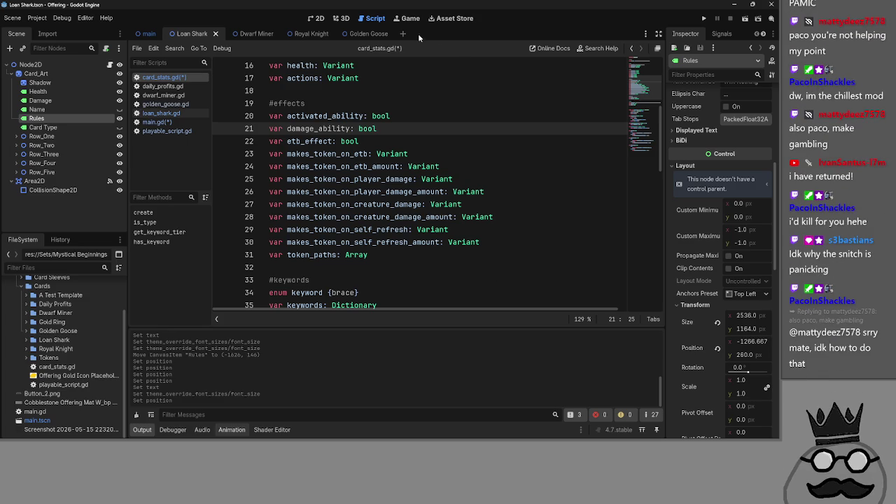
Switch to the 2D view and back, then save card_stats.gd with Ctrl+S
{"action": "key", "text": "ctrl+F1"}
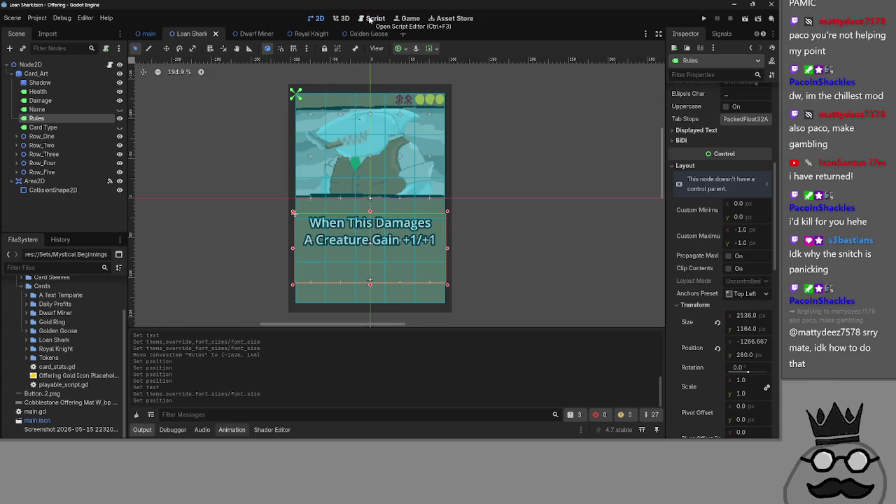
{"action": "left_click", "coordinate": [369, 19]}
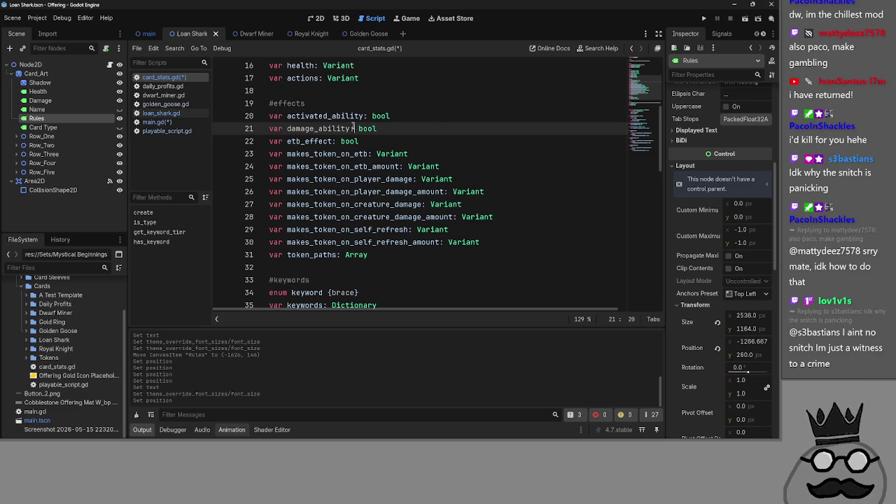
{"action": "left_click", "coordinate": [391, 118]}
{"action": "left_click", "coordinate": [378, 129]}
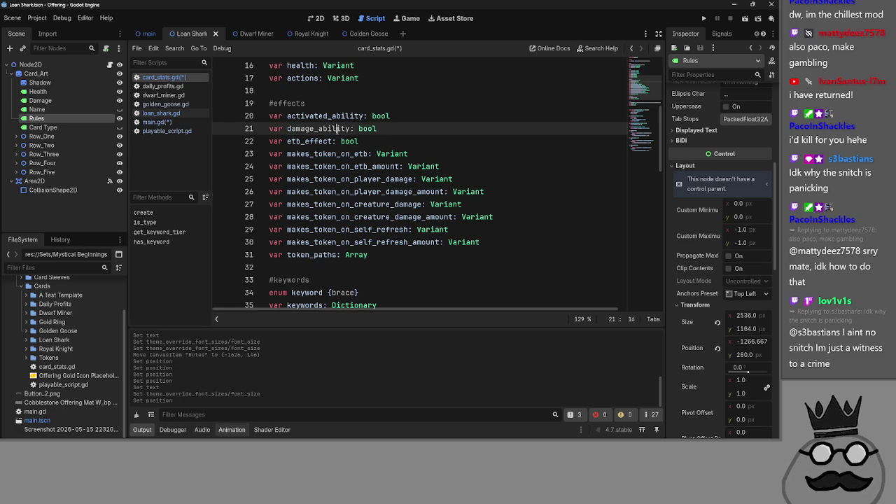
{"action": "double_click", "coordinate": [331, 128]}
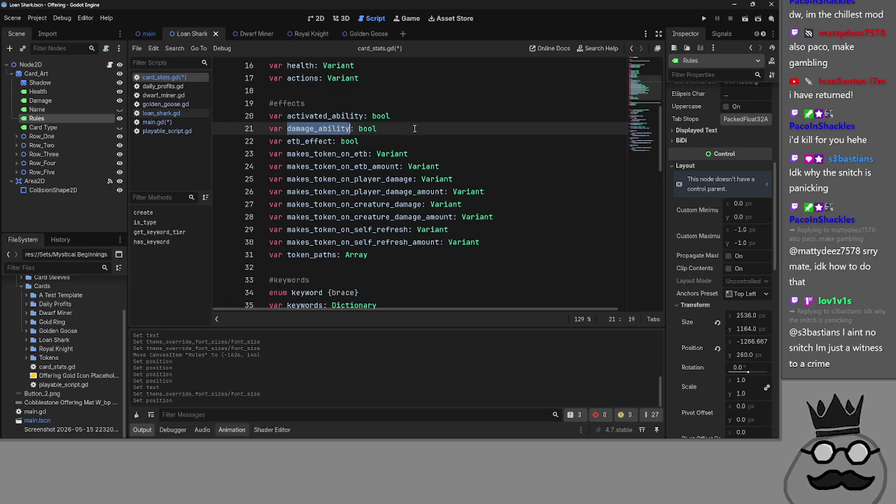
{"action": "left_click", "coordinate": [415, 129]}
{"action": "double_click", "coordinate": [339, 128]}
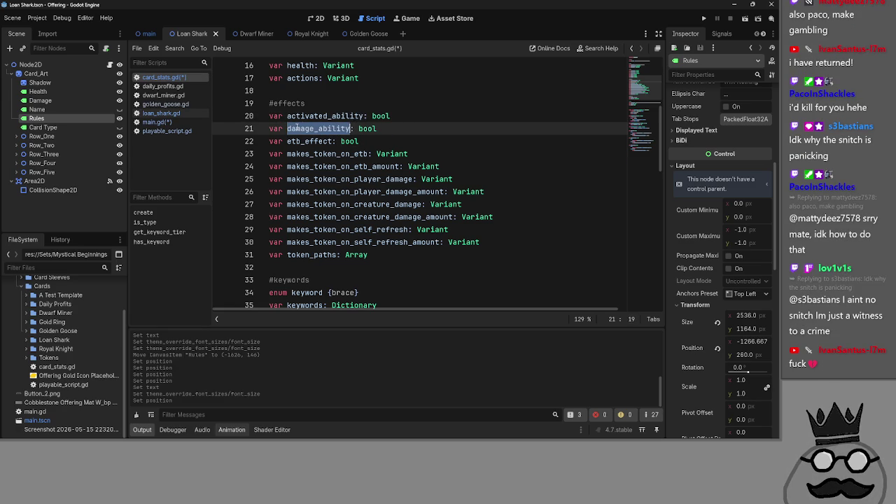
{"action": "left_click", "coordinate": [273, 121]}
{"action": "key", "text": "ctrl+s"}
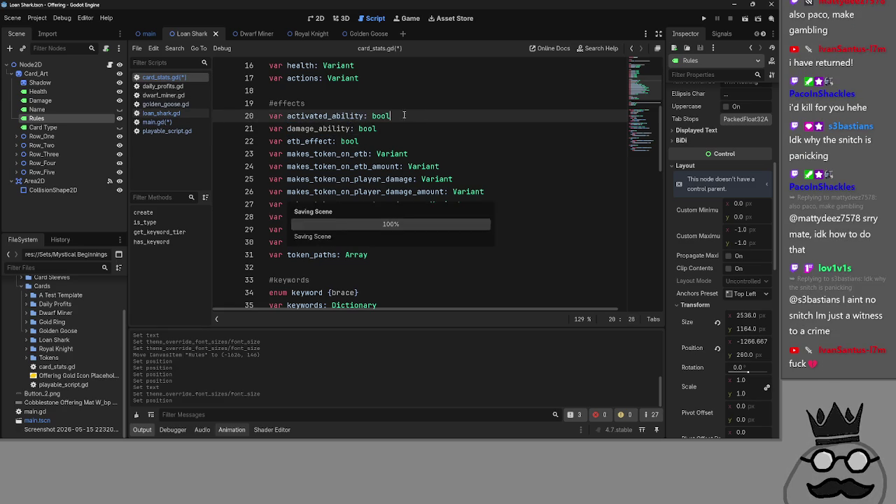
{"action": "left_click", "coordinate": [153, 121]}
In loan_shark.gd, delete the activated_ability and Gold Coin token_paths lines under #effects
{"action": "left_click", "coordinate": [166, 114]}
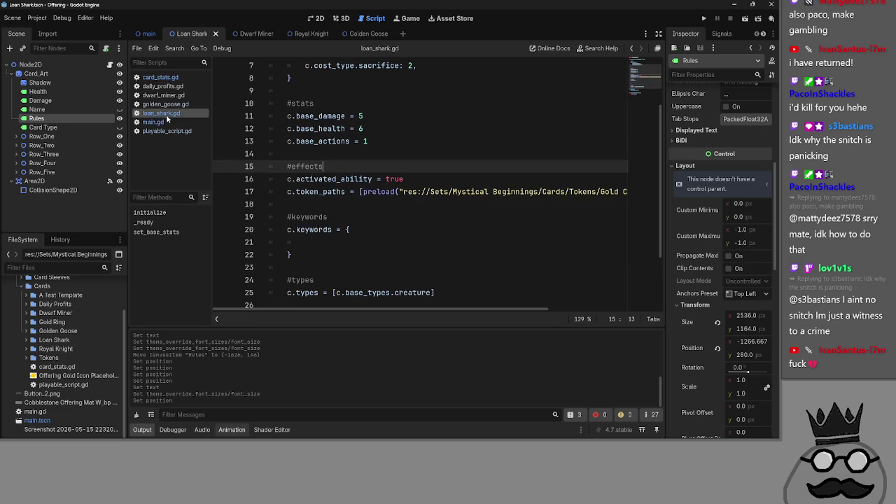
{"action": "left_click", "coordinate": [434, 179]}
{"action": "key", "text": "Return"}
{"action": "type", "text": "c"}
{"action": "key", "text": "BackSpace"}
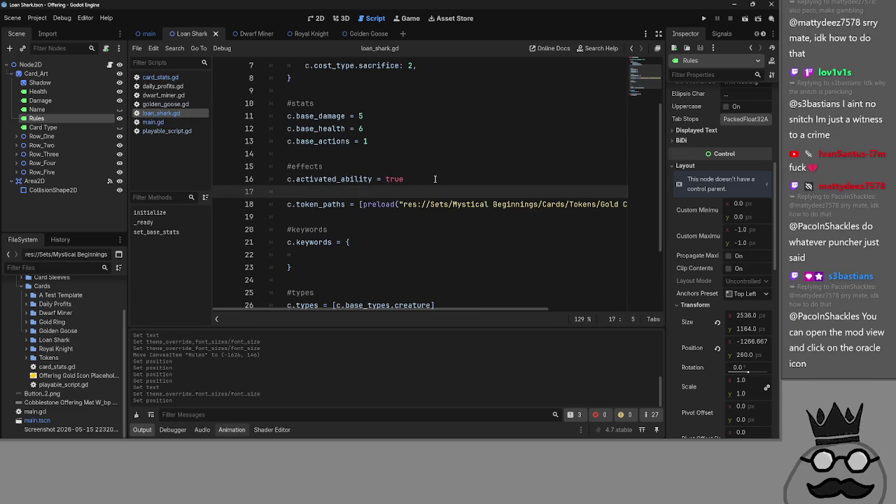
{"action": "key", "text": "BackSpace"}
{"action": "left_click_drag", "start_coordinate": [287, 179], "coordinate": [544, 192]}
{"action": "left_click_drag", "start_coordinate": [607, 198], "coordinate": [633, 193]}
{"action": "key", "text": "BackSpace"}
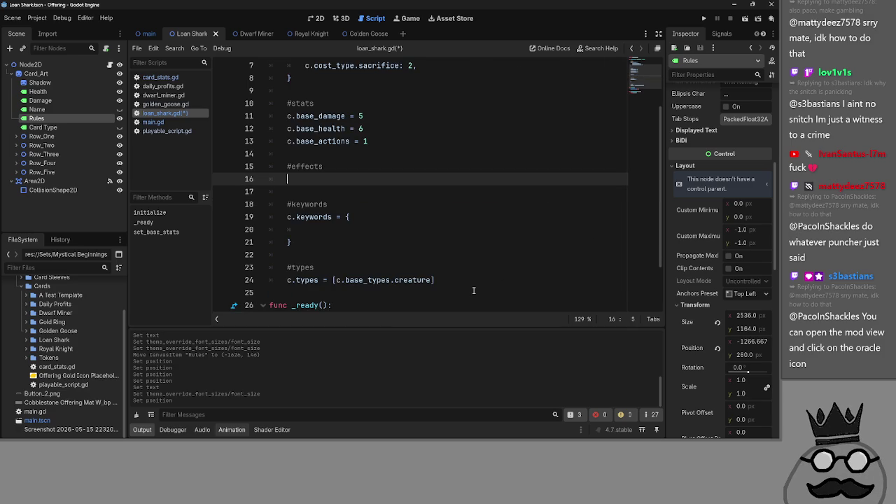
Write c.damage_ability = true in place of the removed effect lines
{"action": "type", "text": "c.damage_ability"}
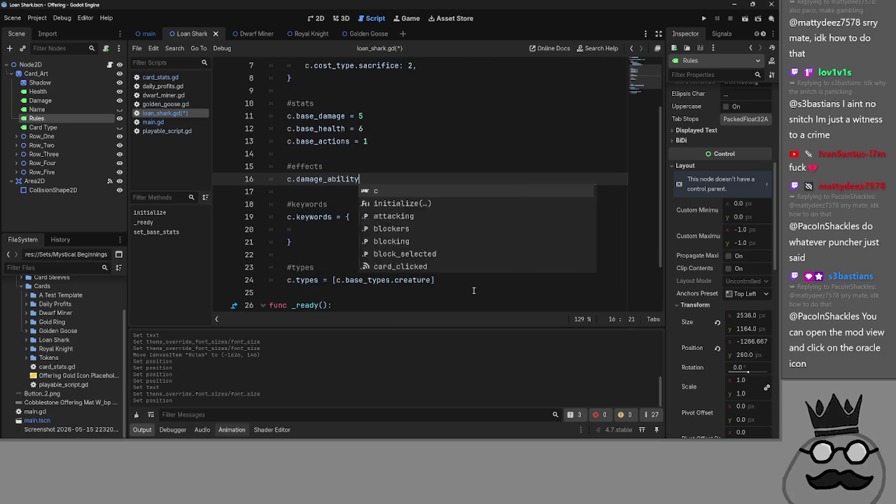
{"action": "type", "text": " = "}
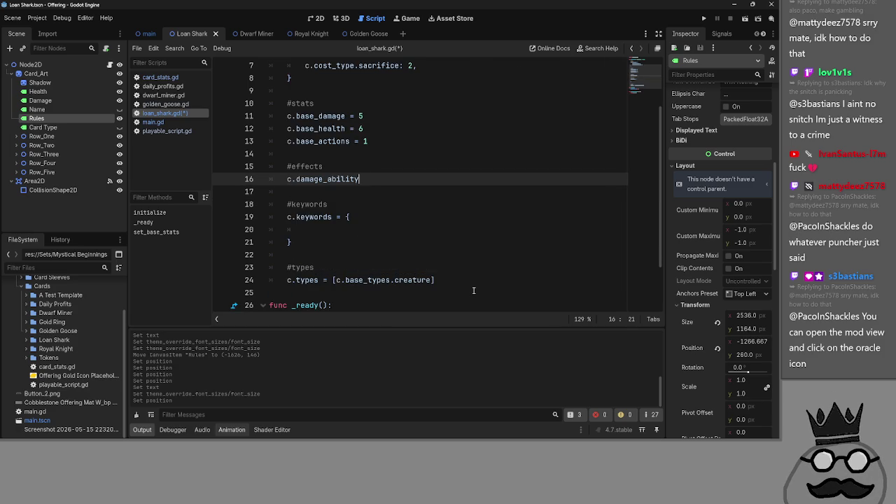
{"action": "type", "text": "true"}
{"action": "key", "text": "Return"}
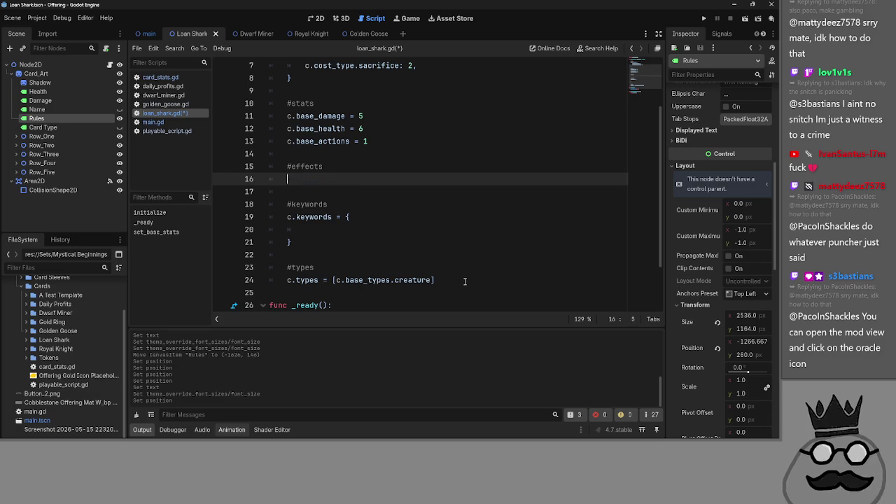
{"action": "key", "text": "ctrl+v"}
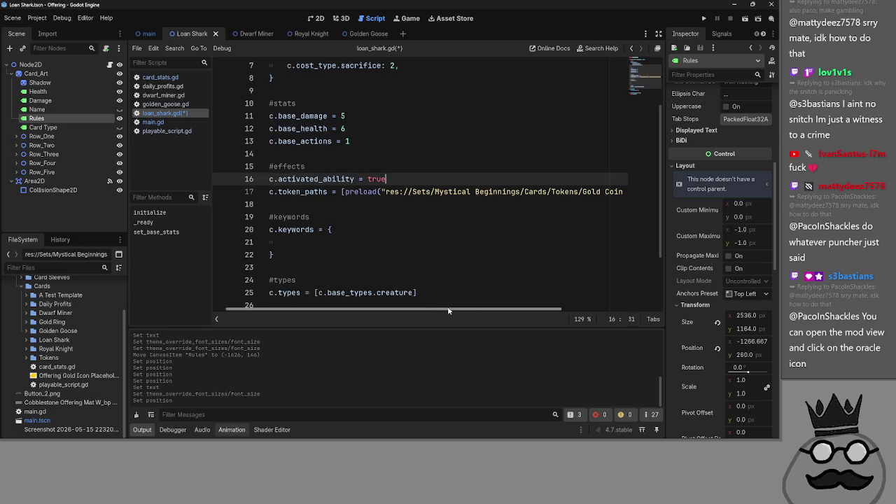
{"action": "key", "text": "ctrl+z"}
{"action": "key", "text": "ctrl+z"}
{"action": "key", "text": "ctrl+z"}
{"action": "key", "text": "ctrl+z"}
{"action": "type", "text": "= true"}
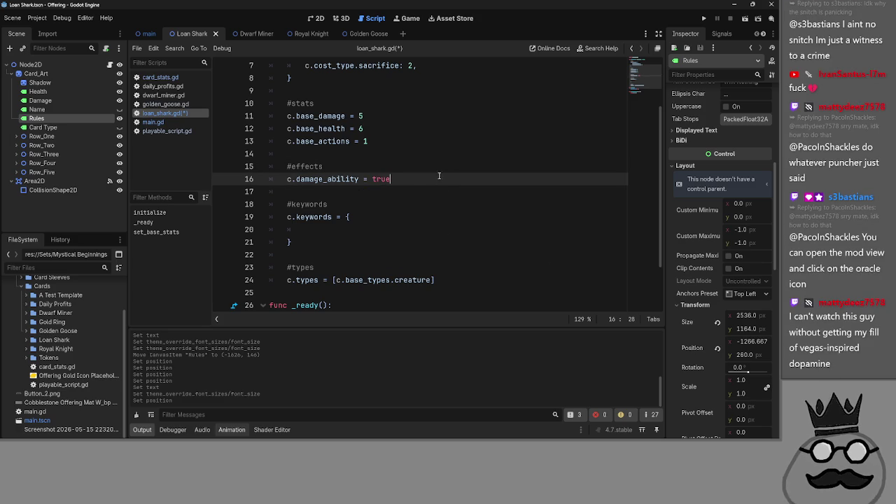
Check the base_health line above, then switch to playable_script.gd
{"action": "scroll", "coordinate": [438, 168], "scroll_direction": "up", "scroll_amount": 1}
{"action": "left_click", "coordinate": [395, 193]}
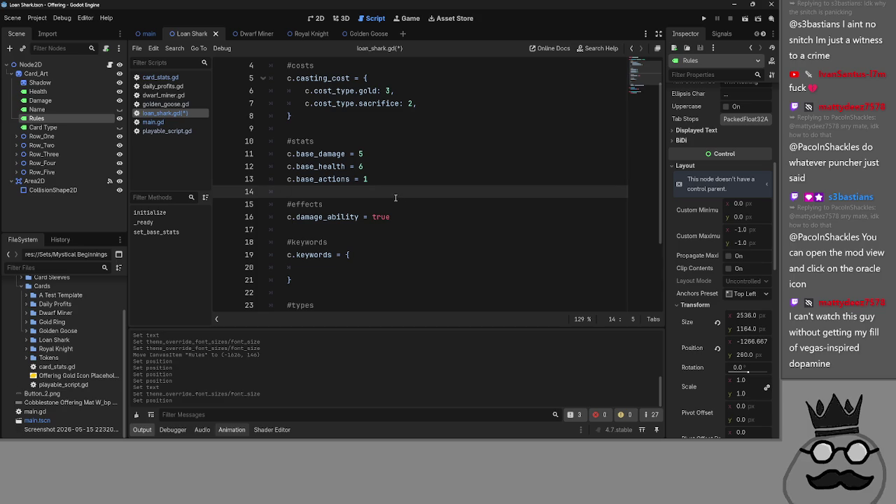
{"action": "left_click", "coordinate": [403, 166]}
{"action": "scroll", "coordinate": [404, 169], "scroll_direction": "down", "scroll_amount": 2}
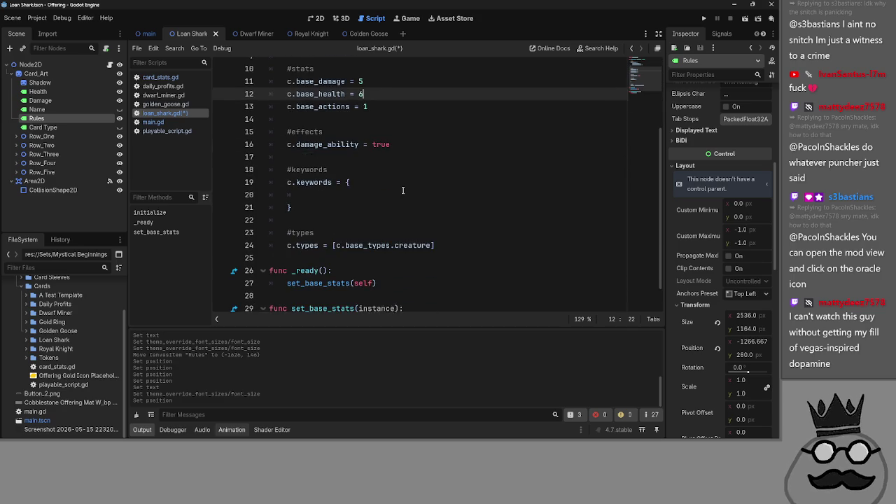
{"action": "left_click", "coordinate": [161, 131]}
Open card_stats.gd and review the damage, health and actions stat variables
{"action": "scroll", "coordinate": [417, 210], "scroll_direction": "up", "scroll_amount": 10}
{"action": "scroll", "coordinate": [417, 209], "scroll_direction": "down", "scroll_amount": 3}
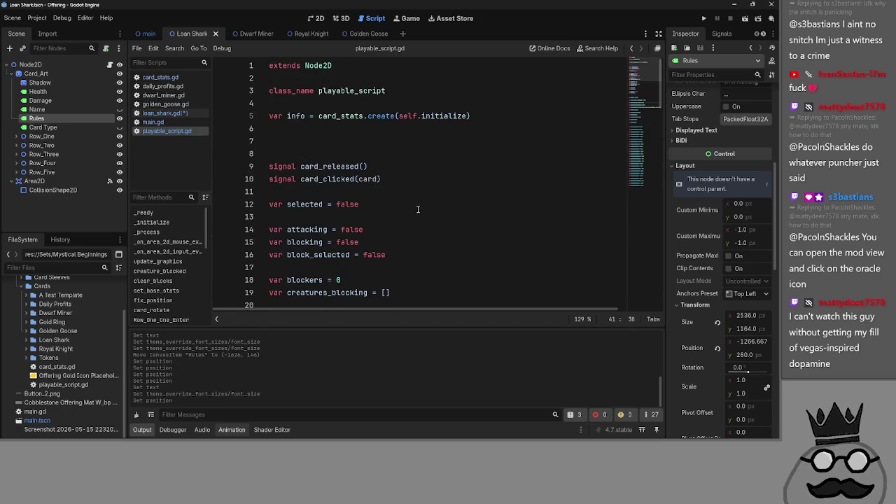
{"action": "scroll", "coordinate": [418, 209], "scroll_direction": "down", "scroll_amount": 3}
{"action": "scroll", "coordinate": [418, 209], "scroll_direction": "up", "scroll_amount": 1}
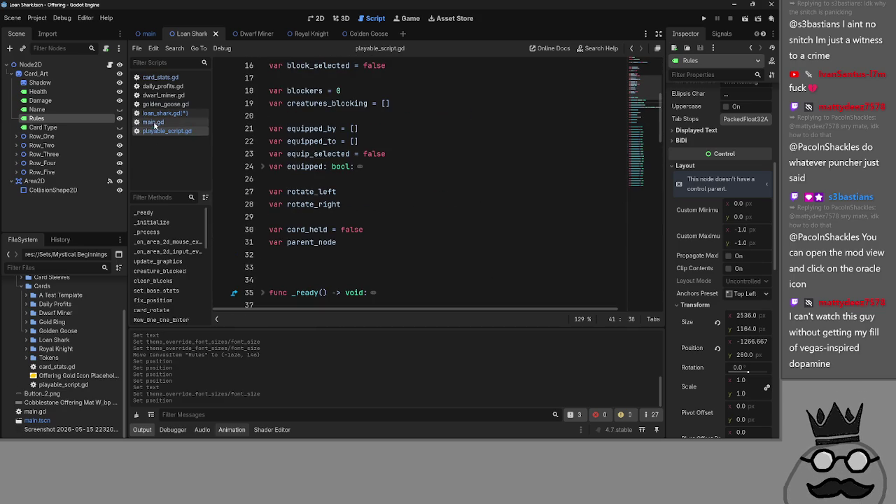
{"action": "left_click", "coordinate": [181, 79]}
{"action": "scroll", "coordinate": [424, 206], "scroll_direction": "down", "scroll_amount": 4}
{"action": "scroll", "coordinate": [424, 206], "scroll_direction": "up", "scroll_amount": 7}
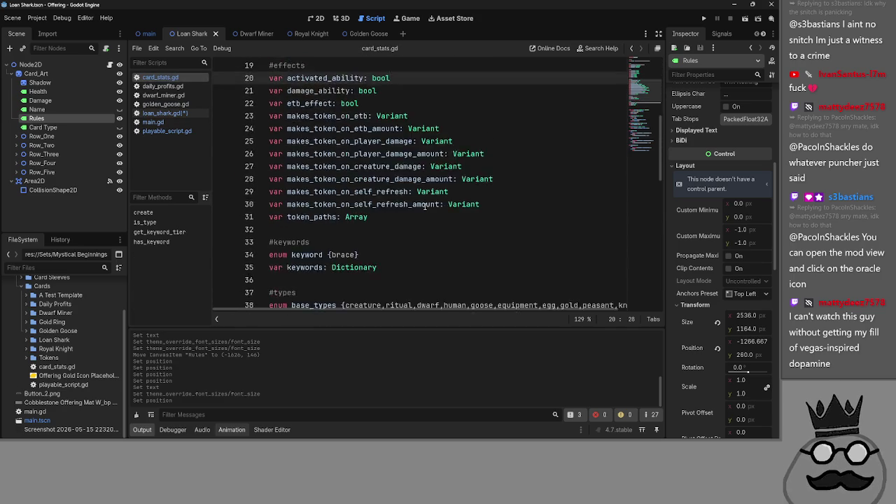
{"action": "scroll", "coordinate": [424, 207], "scroll_direction": "up", "scroll_amount": 2}
{"action": "left_click", "coordinate": [376, 266]}
{"action": "left_click_drag", "start_coordinate": [375, 266], "coordinate": [269, 242]}
{"action": "left_click", "coordinate": [376, 264]}
{"action": "left_click_drag", "start_coordinate": [376, 264], "coordinate": [268, 241]}
{"action": "left_click", "coordinate": [428, 258]}
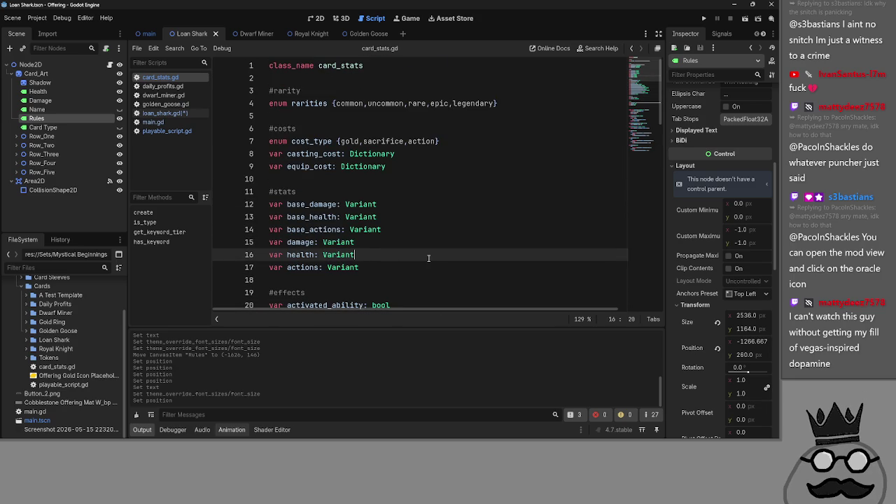
Add a var stat_buff_on_damage: bool line below damage_ability
{"action": "scroll", "coordinate": [364, 249], "scroll_direction": "down", "scroll_amount": 4}
{"action": "left_click", "coordinate": [419, 129]}
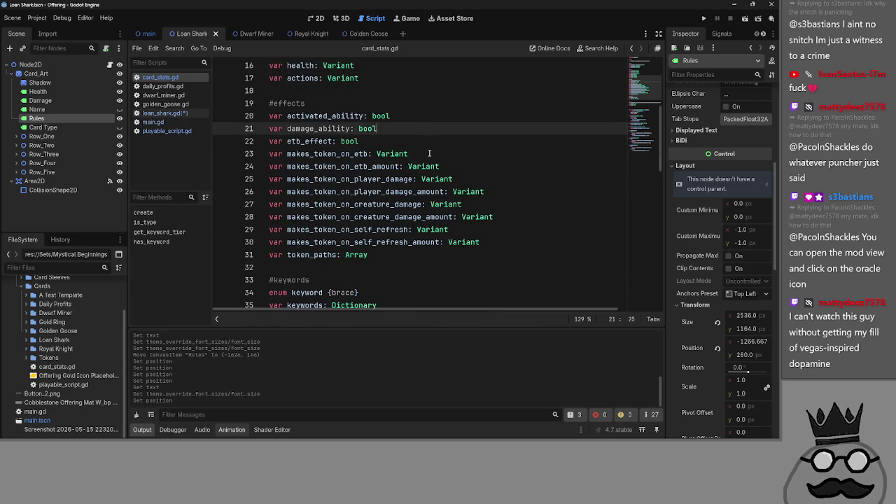
{"action": "left_click", "coordinate": [434, 170]}
{"action": "scroll", "coordinate": [434, 173], "scroll_direction": "up", "scroll_amount": 1}
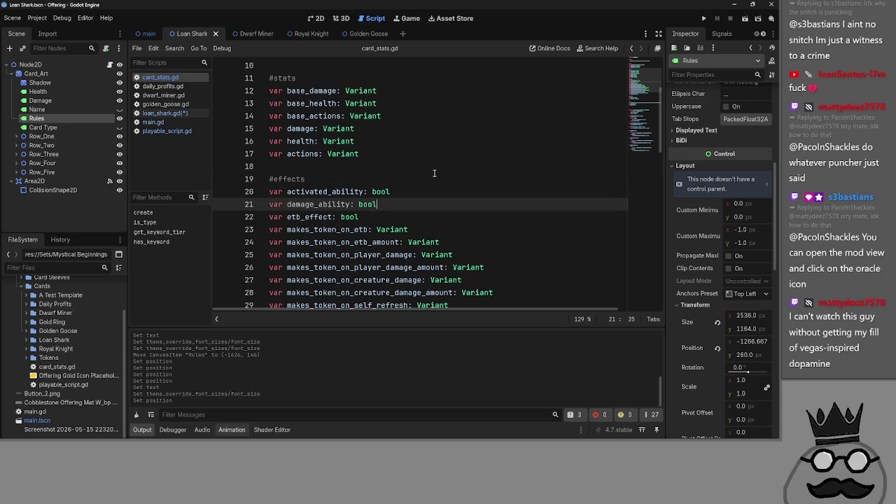
{"action": "key", "text": "Return"}
{"action": "type", "text": "var"}
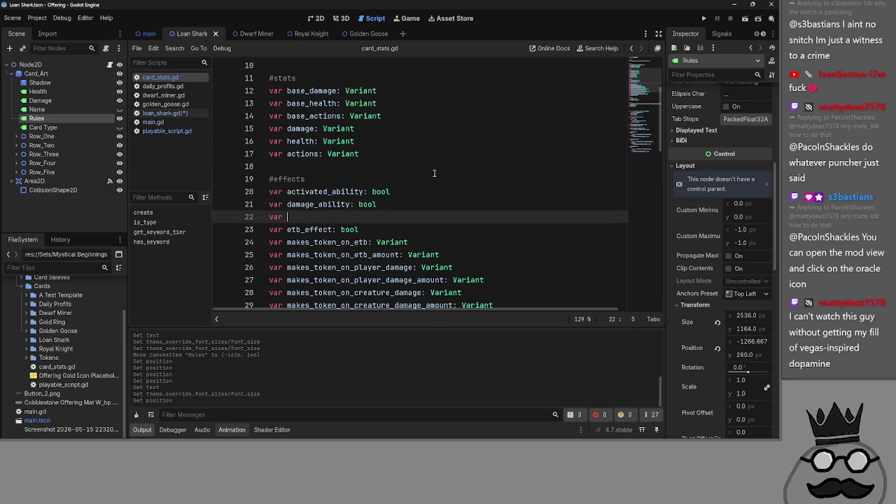
{"action": "type", "text": " st"}
{"action": "key", "text": "BackSpace"}
{"action": "type", "text": "buff: boo"}
{"action": "type", "text": "l"}
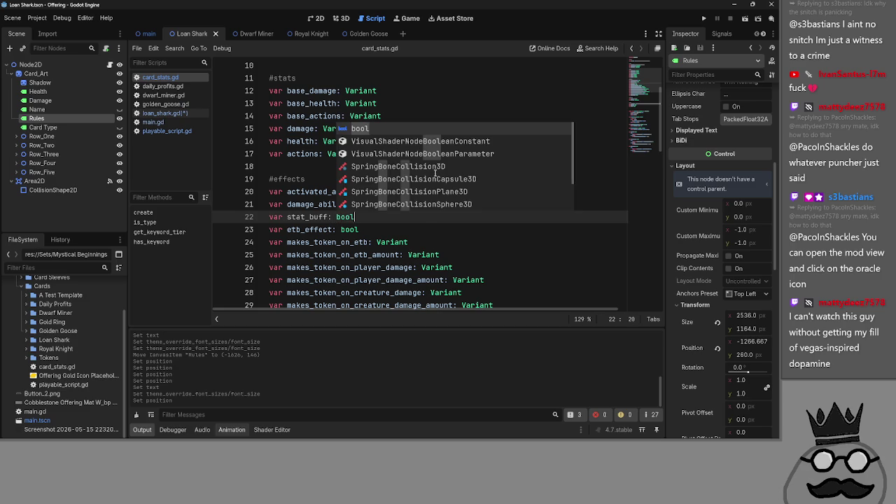
{"action": "left_click", "coordinate": [287, 216]}
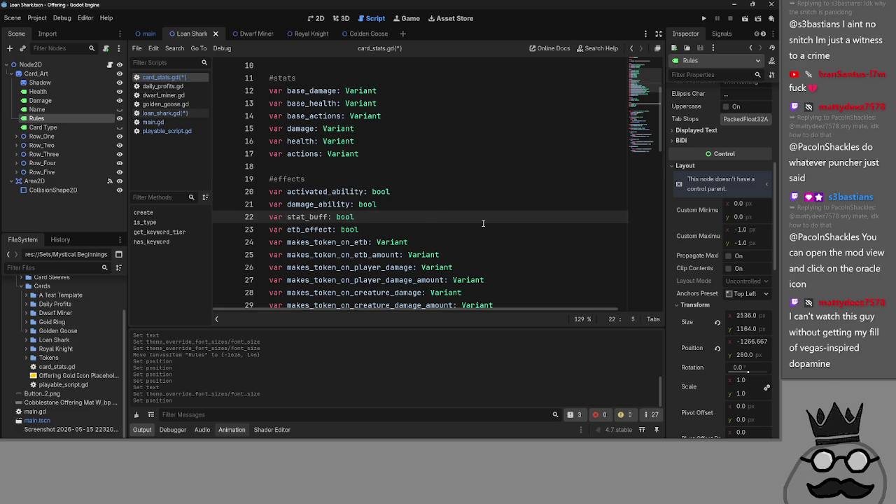
{"action": "scroll", "coordinate": [483, 223], "scroll_direction": "down", "scroll_amount": 1}
{"action": "key", "text": "Right"}
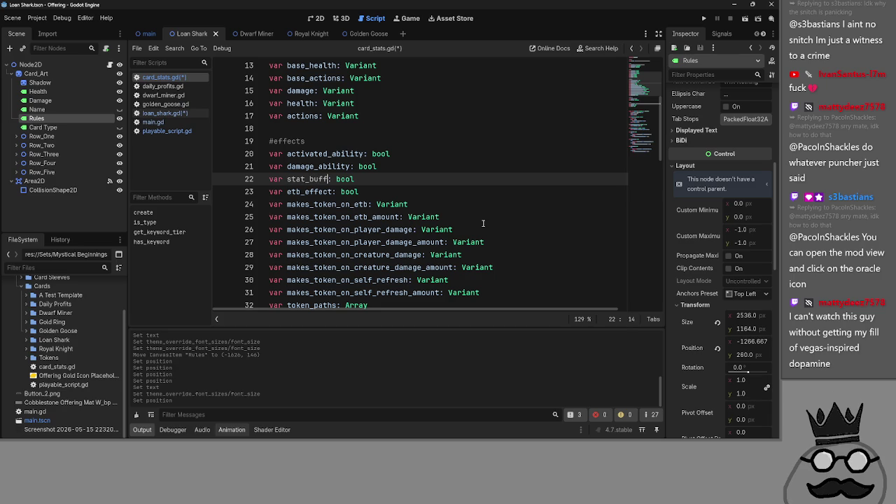
{"action": "type", "text": "_on "}
{"action": "type", "text": "damage"}
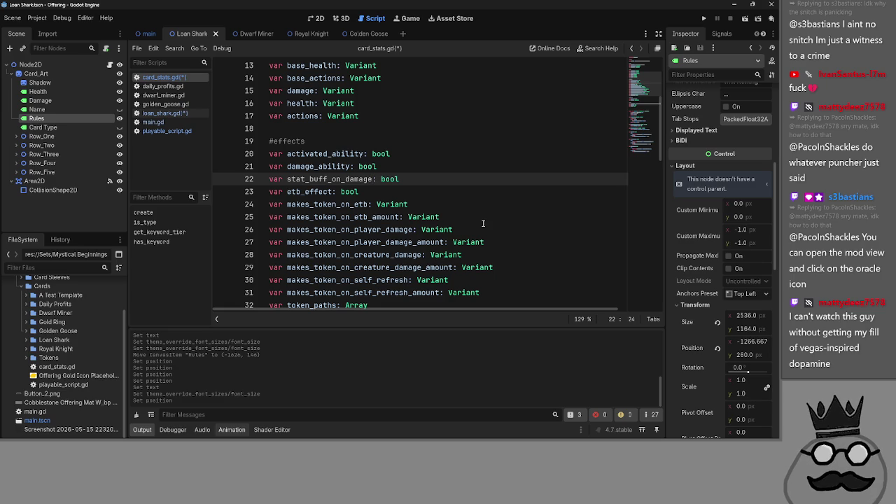
Declare var stat_buff_on_damage_amount on line 23 by copying the name and appending _amount
{"action": "key", "text": "End"}
{"action": "key", "text": "Return"}
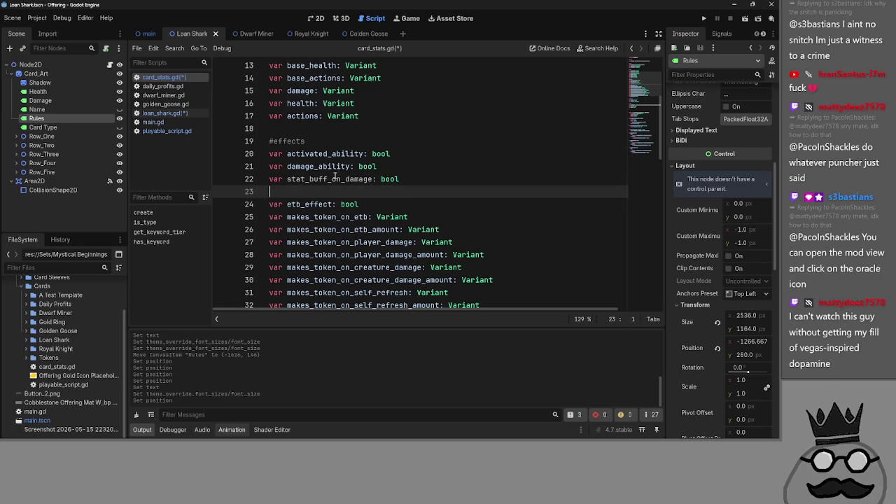
{"action": "type", "text": "var"}
{"action": "double_click", "coordinate": [330, 179]}
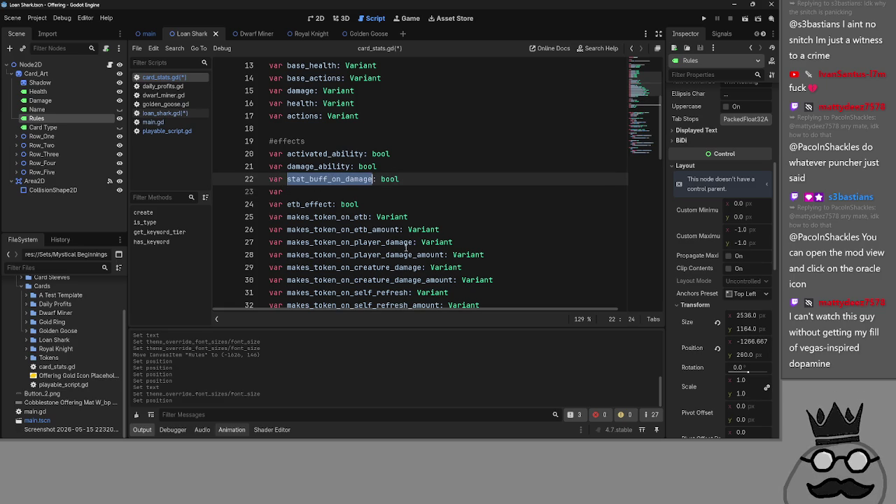
{"action": "key", "text": "ctrl+c"}
{"action": "left_click", "coordinate": [364, 193]}
{"action": "key", "text": "ctrl+v"}
{"action": "left_click", "coordinate": [282, 192]}
{"action": "left_click", "coordinate": [449, 191]}
{"action": "type", "text": "_"}
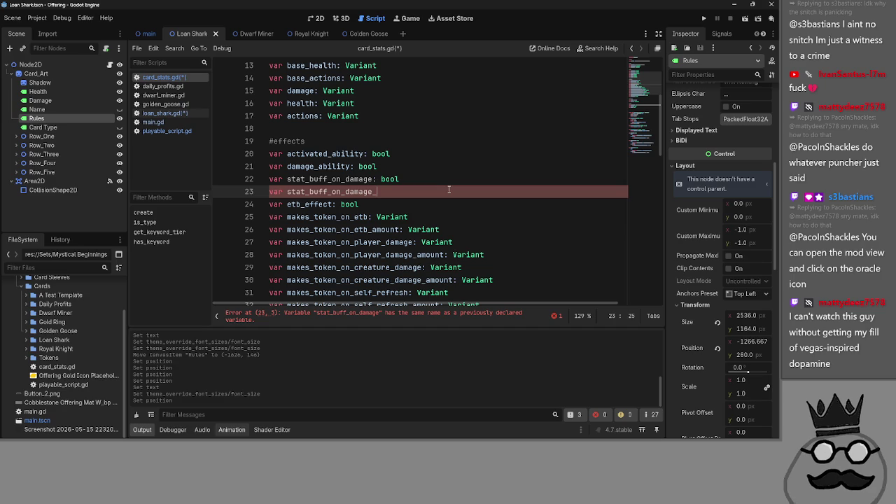
{"action": "type", "text": "amount"}
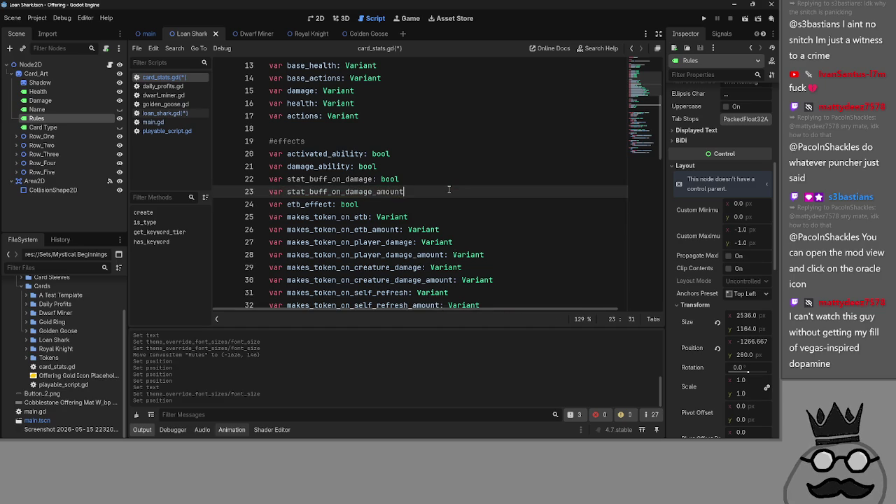
{"action": "key", "text": "Return"}
{"action": "left_click", "coordinate": [445, 158]}
Insert blank lines after activated_ability and the self-refresh, etb, player-damage and creature-damage amount variables
{"action": "key", "text": "Return"}
{"action": "scroll", "coordinate": [443, 161], "scroll_direction": "down", "scroll_amount": 5}
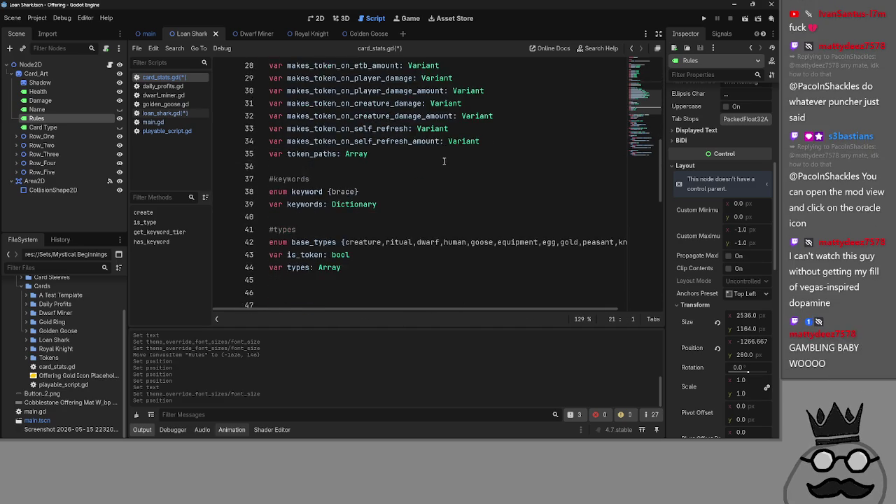
{"action": "scroll", "coordinate": [444, 161], "scroll_direction": "up", "scroll_amount": 2}
{"action": "left_click", "coordinate": [508, 213]}
{"action": "key", "text": "Return"}
{"action": "scroll", "coordinate": [348, 247], "scroll_direction": "up", "scroll_amount": 1}
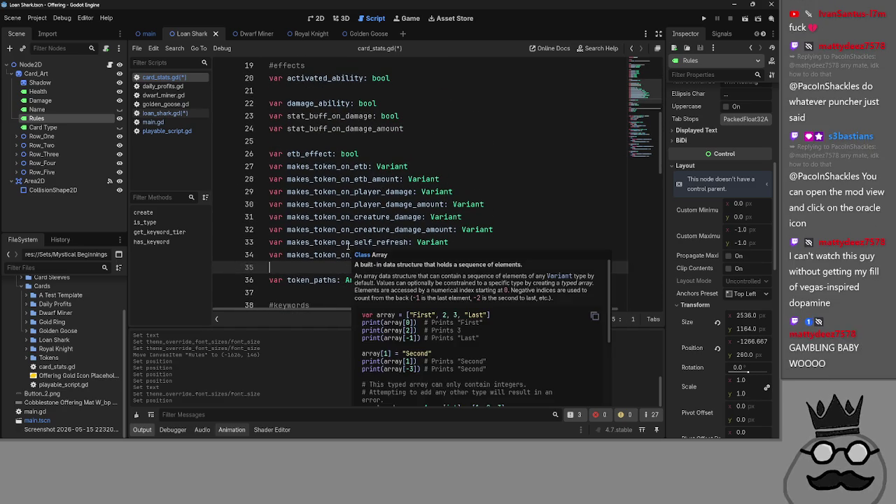
{"action": "double_click", "coordinate": [312, 154]}
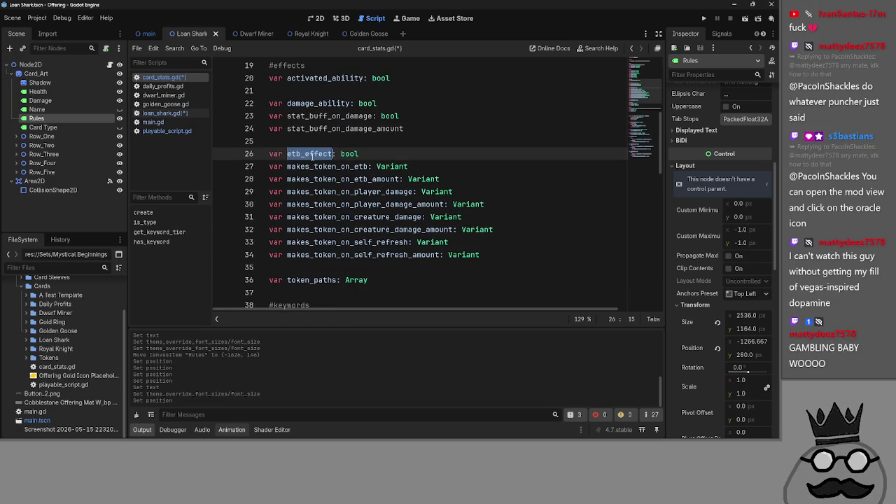
{"action": "double_click", "coordinate": [356, 180]}
{"action": "left_click", "coordinate": [482, 179]}
{"action": "key", "text": "Return"}
{"action": "left_click", "coordinate": [513, 218]}
{"action": "key", "text": "Return"}
{"action": "left_click", "coordinate": [528, 244]}
{"action": "left_click", "coordinate": [530, 254]}
{"action": "key", "text": "Return"}
{"action": "left_click", "coordinate": [516, 232]}
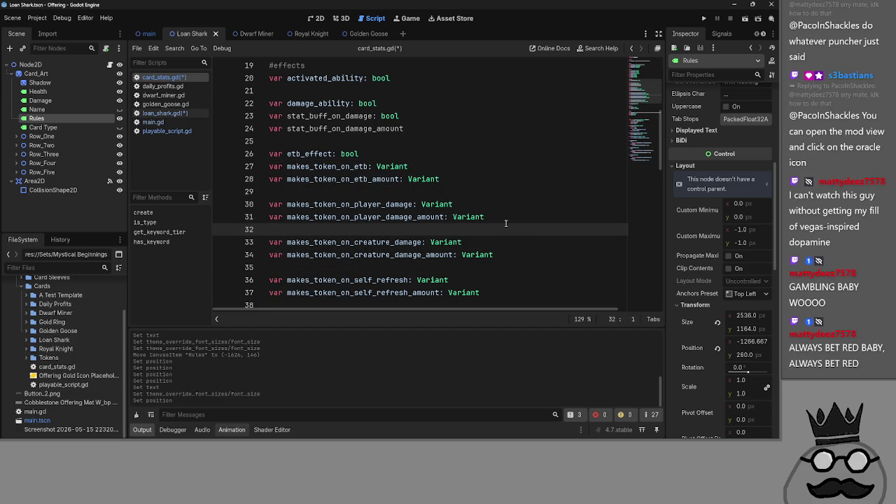
Add a blank line after etb_effect and review the makes_token variable pairs
{"action": "mouse_move", "coordinate": [440, 130]}
{"action": "left_mouse_down"}
{"action": "mouse_move", "coordinate": [266, 116]}
{"action": "mouse_move", "coordinate": [246, 101]}
{"action": "left_mouse_up"}
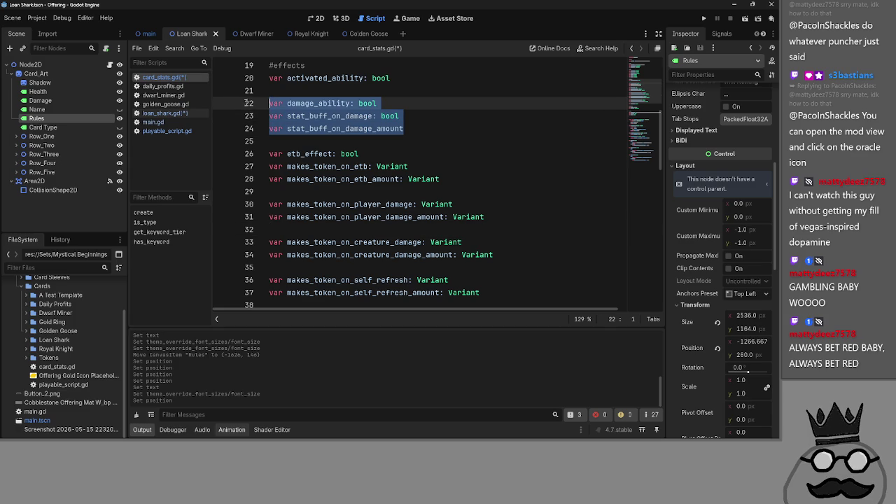
{"action": "left_click", "coordinate": [403, 153]}
{"action": "key", "text": "Return"}
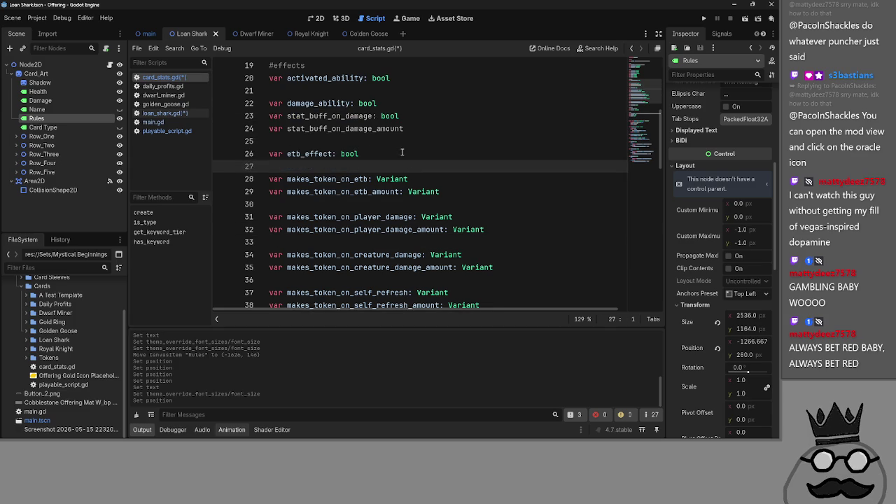
{"action": "left_click", "coordinate": [348, 178]}
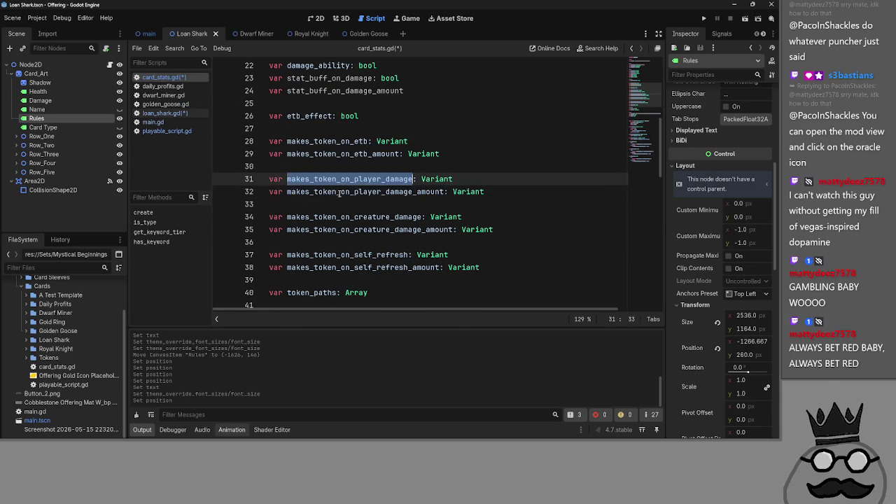
{"action": "double_click", "coordinate": [364, 191]}
{"action": "left_click", "coordinate": [349, 239]}
{"action": "double_click", "coordinate": [348, 229]}
{"action": "double_click", "coordinate": [348, 255]}
{"action": "double_click", "coordinate": [348, 268]}
{"action": "left_click", "coordinate": [349, 254]}
{"action": "left_click", "coordinate": [348, 241]}
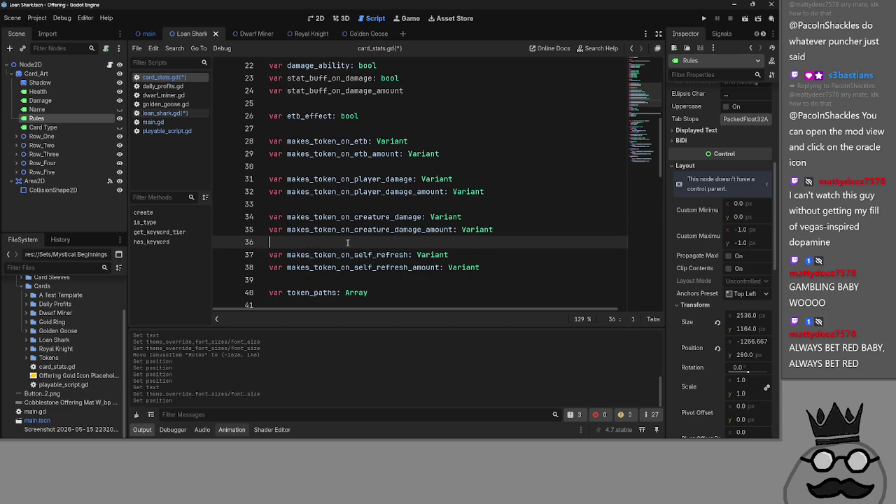
{"action": "scroll", "coordinate": [347, 242], "scroll_direction": "up", "scroll_amount": 2}
{"action": "scroll", "coordinate": [347, 242], "scroll_direction": "down", "scroll_amount": 4}
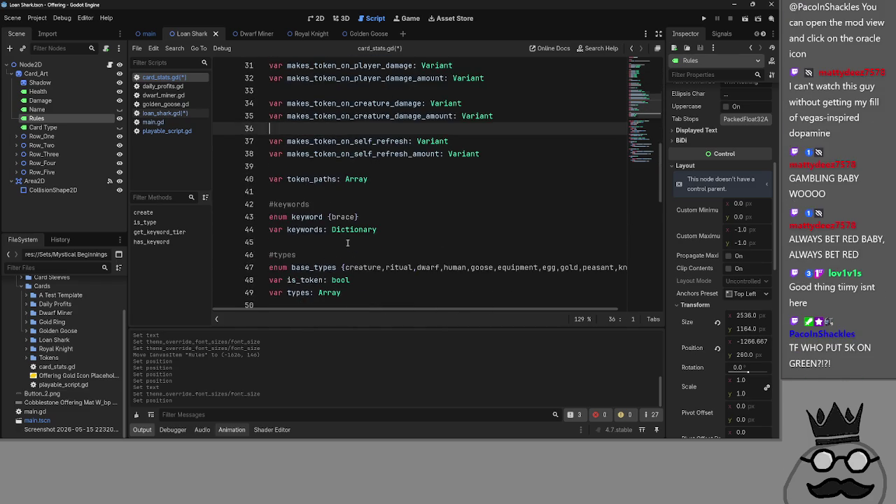
{"action": "scroll", "coordinate": [347, 242], "scroll_direction": "up", "scroll_amount": 4}
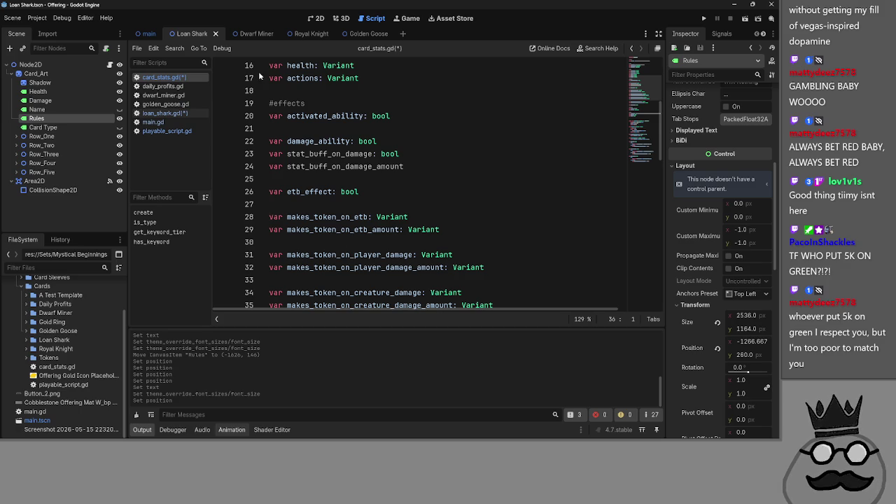
{"action": "key", "text": "alt+Tab"}
{"action": "key", "text": "Tab"}
{"action": "key", "text": "Tab"}
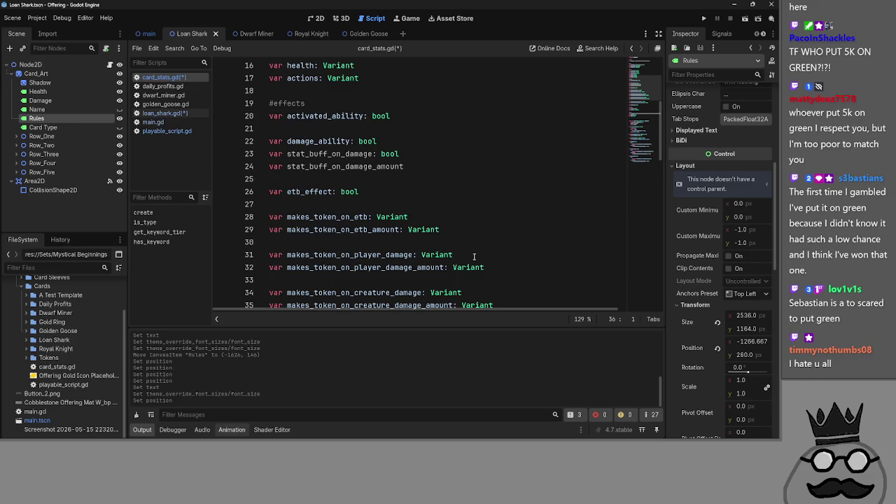
{"action": "left_click", "coordinate": [395, 205]}
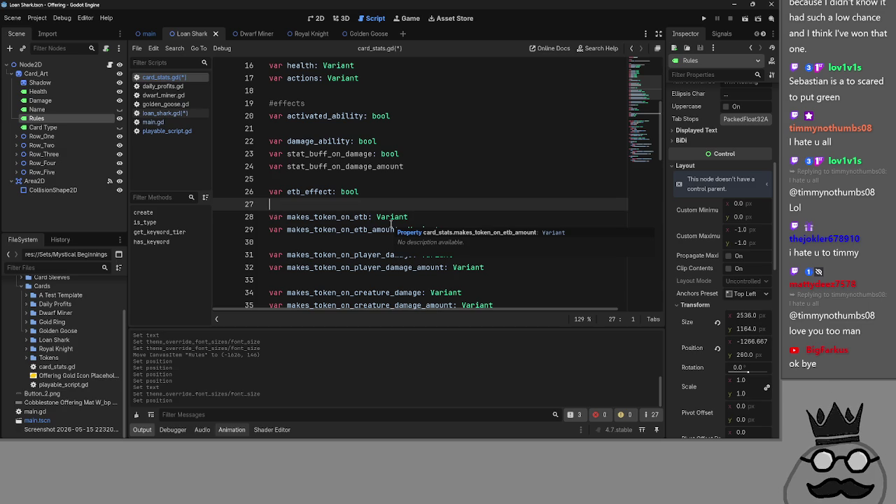
Check the existing blank lines around lines 25–30 in card_stats.gd
{"action": "left_click", "coordinate": [398, 217]}
{"action": "left_click", "coordinate": [399, 178]}
{"action": "left_click", "coordinate": [398, 217]}
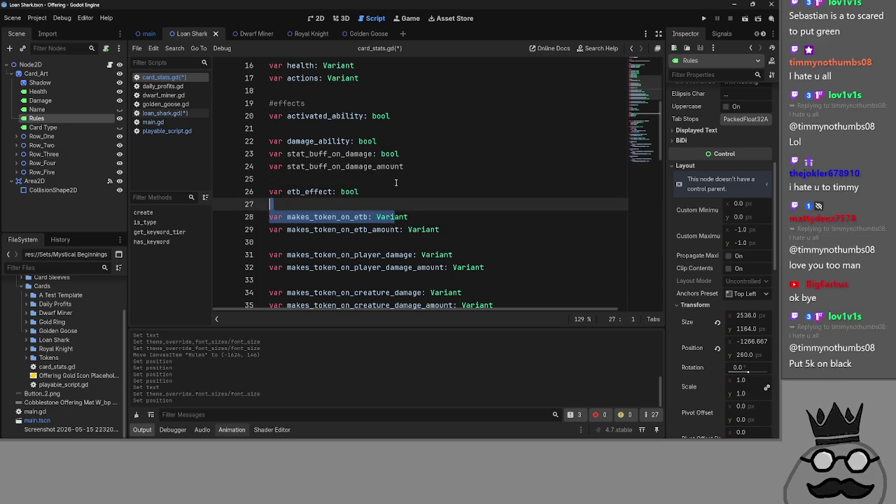
{"action": "left_click", "coordinate": [396, 178]}
{"action": "left_click", "coordinate": [395, 204]}
{"action": "scroll", "coordinate": [396, 196], "scroll_direction": "down", "scroll_amount": 2}
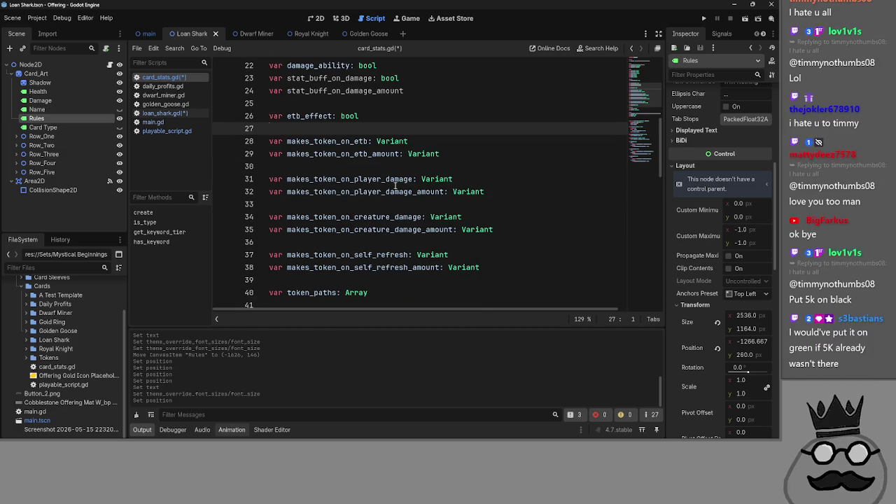
{"action": "left_click", "coordinate": [379, 165]}
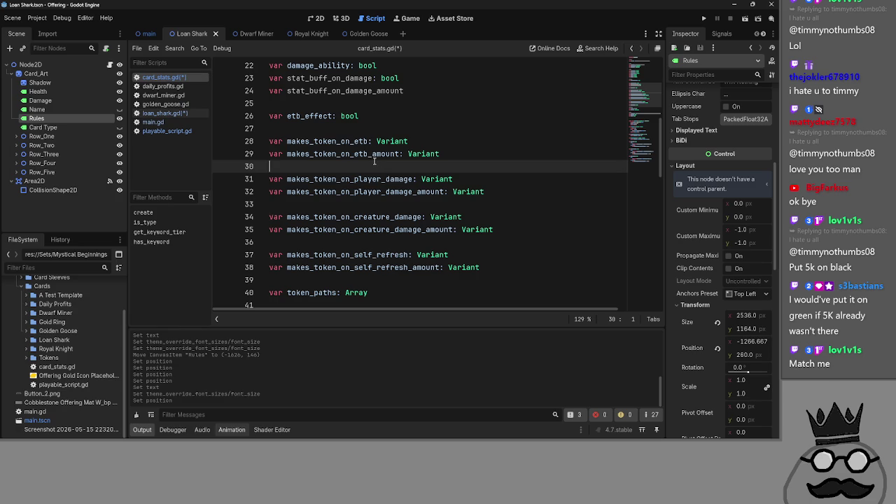
{"action": "scroll", "coordinate": [353, 129], "scroll_direction": "up", "scroll_amount": 1}
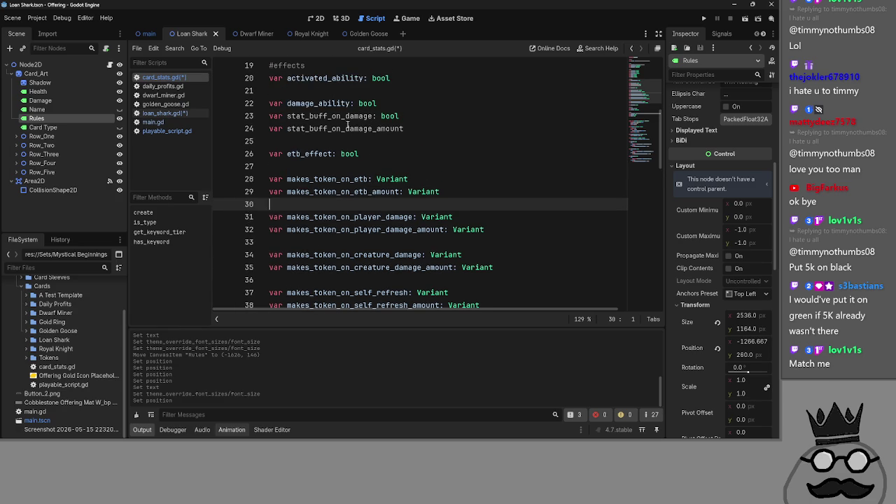
Insert a blank line after damage_ability, above the stat_buff_on_damage pair
{"action": "left_click", "coordinate": [457, 122]}
{"action": "left_click", "coordinate": [448, 102]}
{"action": "key", "text": "Return"}
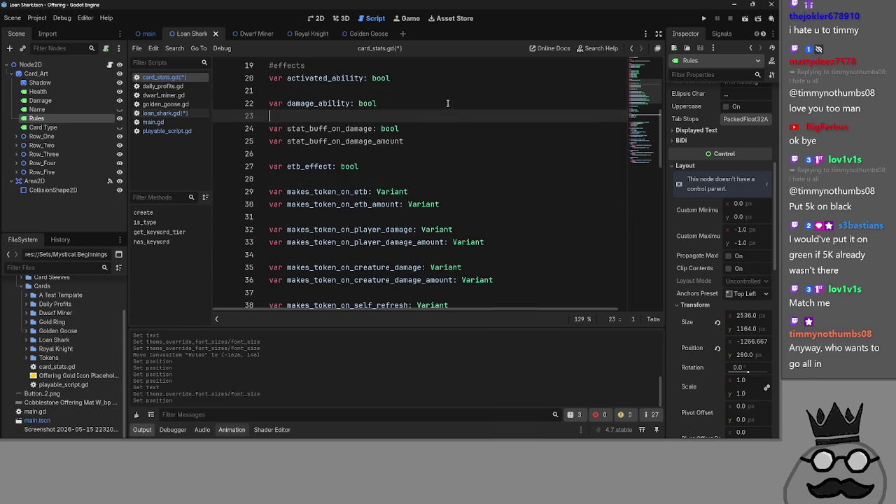
{"action": "key", "text": "Left"}
{"action": "scroll", "coordinate": [444, 124], "scroll_direction": "down", "scroll_amount": 1}
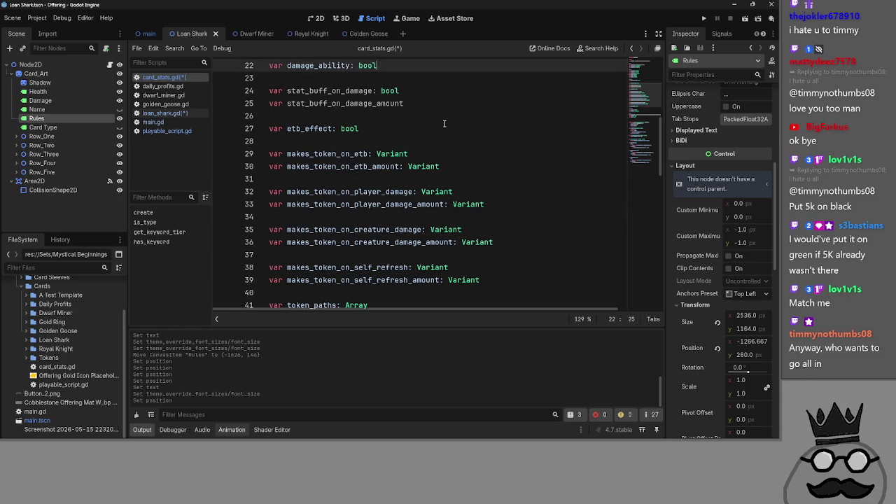
{"action": "left_click", "coordinate": [520, 241]}
{"action": "key", "text": "Up"}
{"action": "key", "text": "Up"}
{"action": "key", "text": "Up"}
{"action": "key", "text": "Up"}
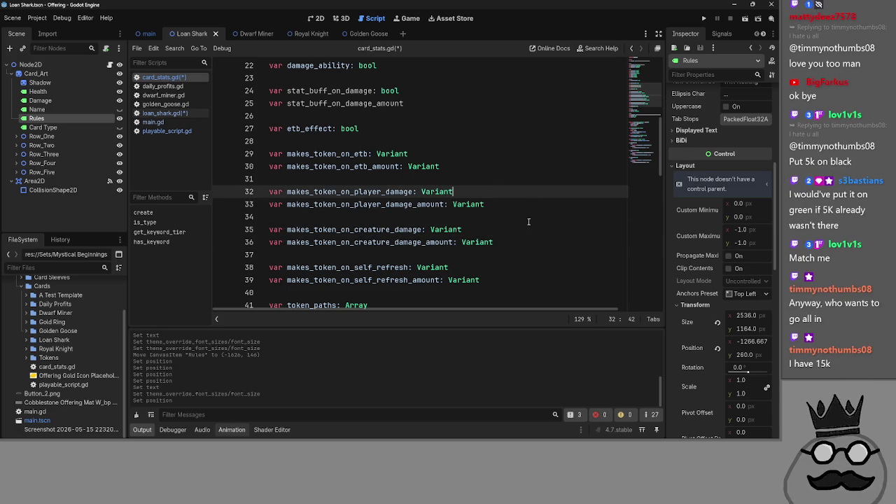
Switch to main.gd and unfold the attacking branch at line 461
{"action": "key", "text": "Down"}
{"action": "key", "text": "Down"}
{"action": "key", "text": "Down"}
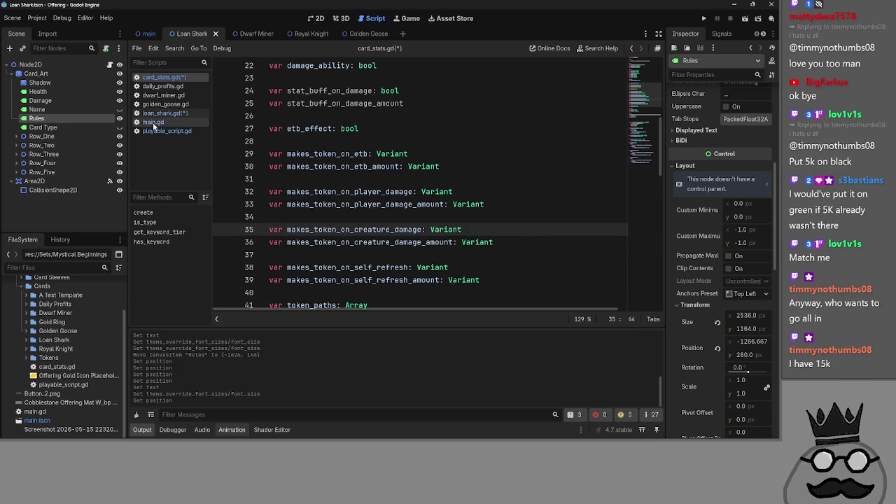
{"action": "left_click", "coordinate": [156, 121]}
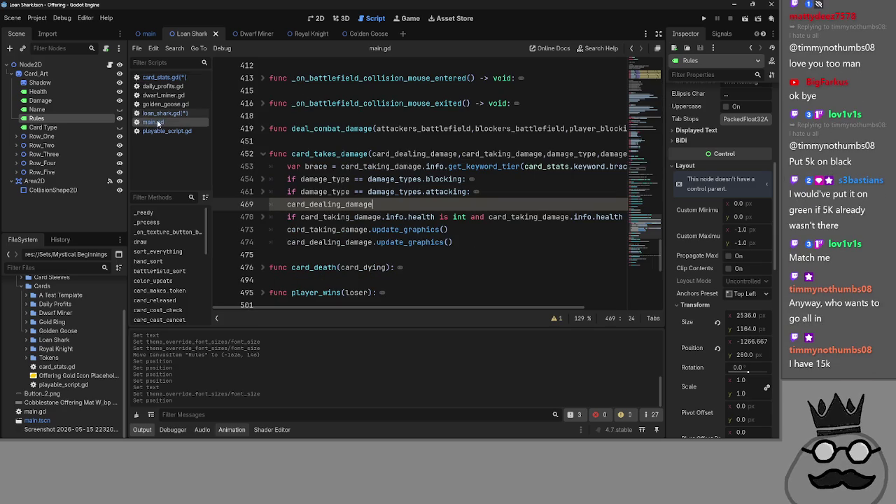
{"action": "left_click", "coordinate": [271, 191]}
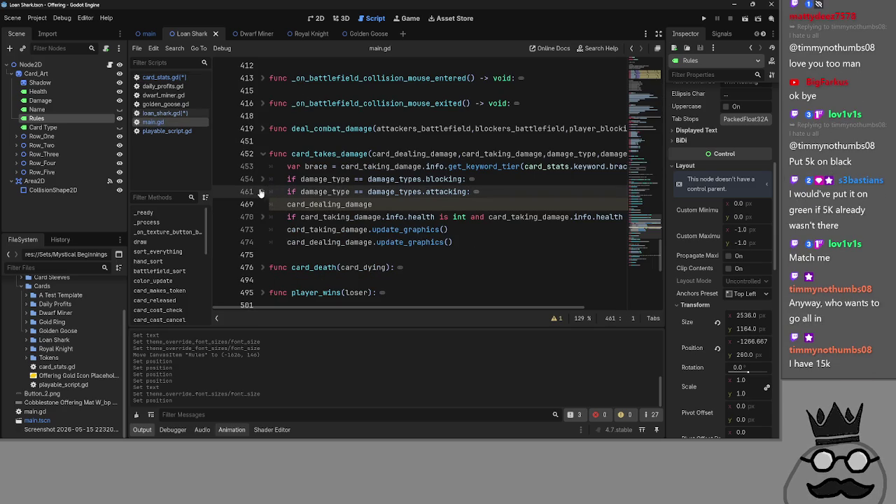
{"action": "left_click", "coordinate": [259, 191]}
{"action": "left_click", "coordinate": [263, 193]}
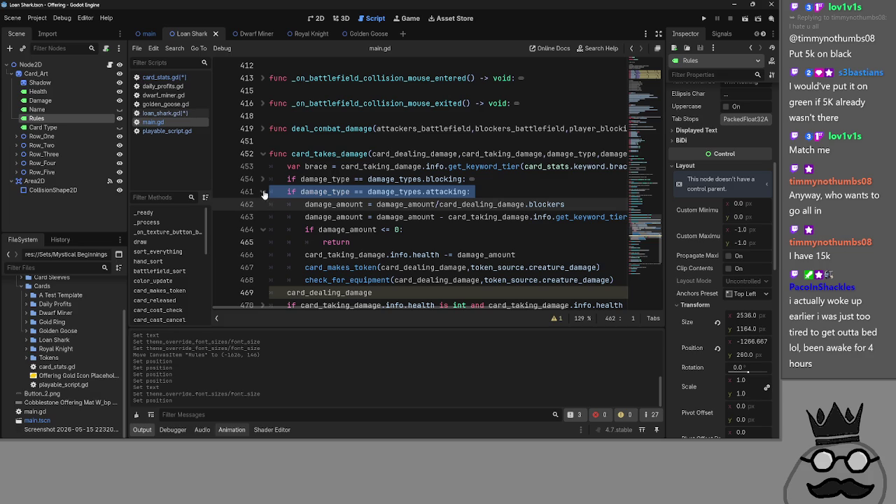
Inspect the card_makes_token call's arguments on line 467, then fold card_takes_damage
{"action": "left_click", "coordinate": [457, 244]}
{"action": "scroll", "coordinate": [457, 244], "scroll_direction": "down", "scroll_amount": 1}
{"action": "left_click", "coordinate": [327, 229]}
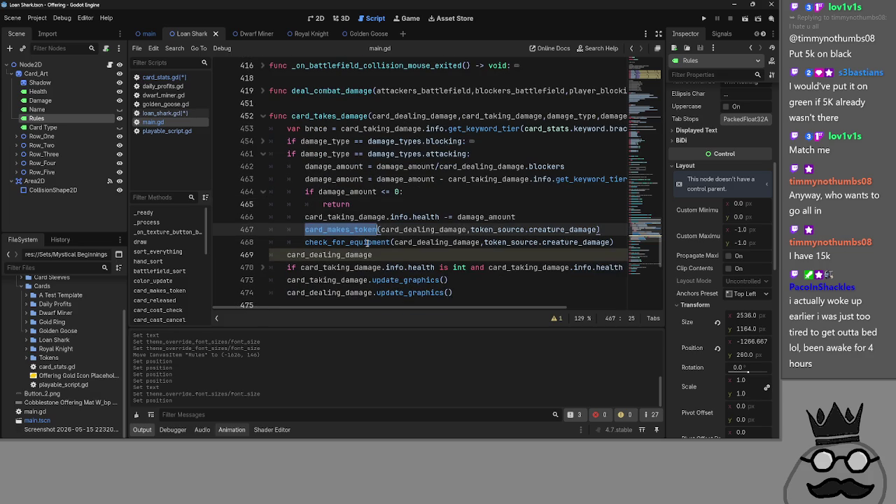
{"action": "left_click", "coordinate": [389, 229]}
{"action": "double_click", "coordinate": [422, 229]}
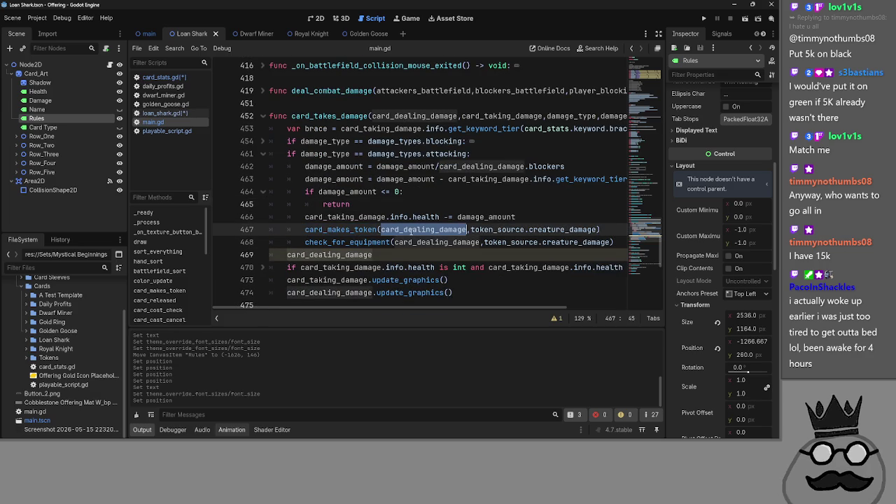
{"action": "double_click", "coordinate": [497, 230]}
{"action": "double_click", "coordinate": [560, 230]}
{"action": "double_click", "coordinate": [427, 230]}
{"action": "left_click", "coordinate": [516, 217]}
{"action": "left_click", "coordinate": [263, 116]}
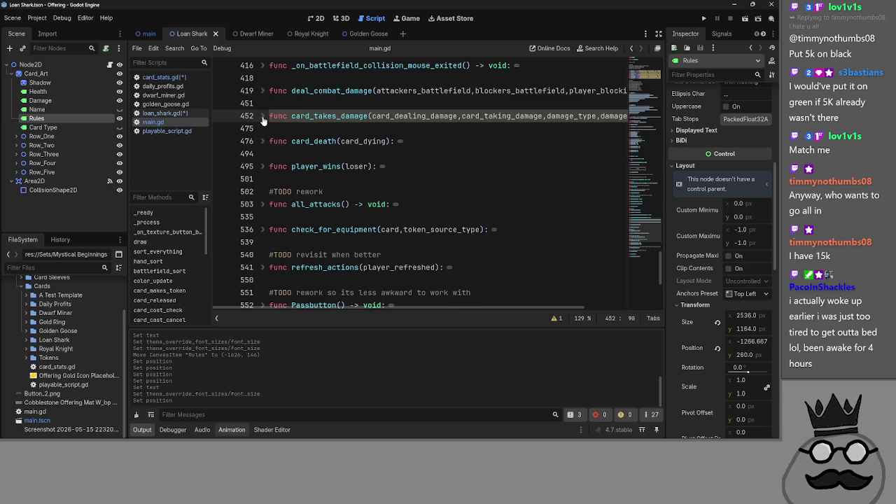
Find card_makes_token at line 204 of main.gd and expand its body
{"action": "scroll", "coordinate": [314, 175], "scroll_direction": "up", "scroll_amount": 2}
{"action": "left_click", "coordinate": [350, 200]}
{"action": "scroll", "coordinate": [350, 200], "scroll_direction": "up", "scroll_amount": 12}
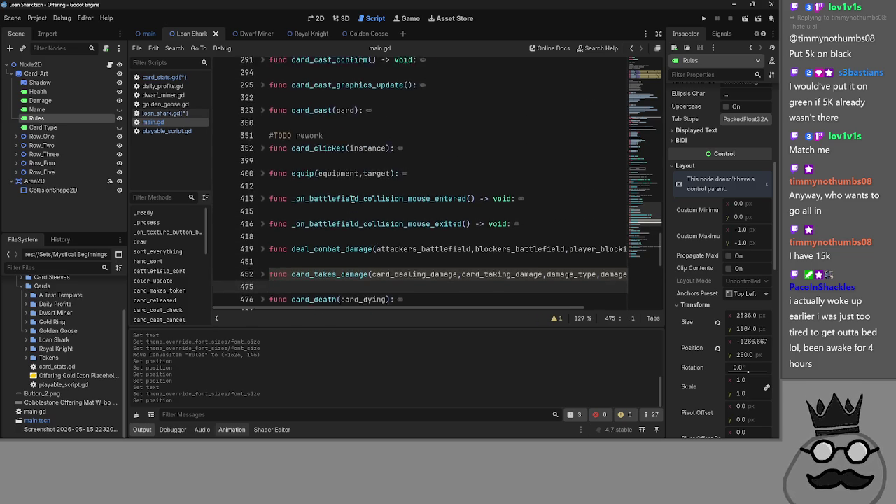
{"action": "scroll", "coordinate": [339, 197], "scroll_direction": "up", "scroll_amount": 2}
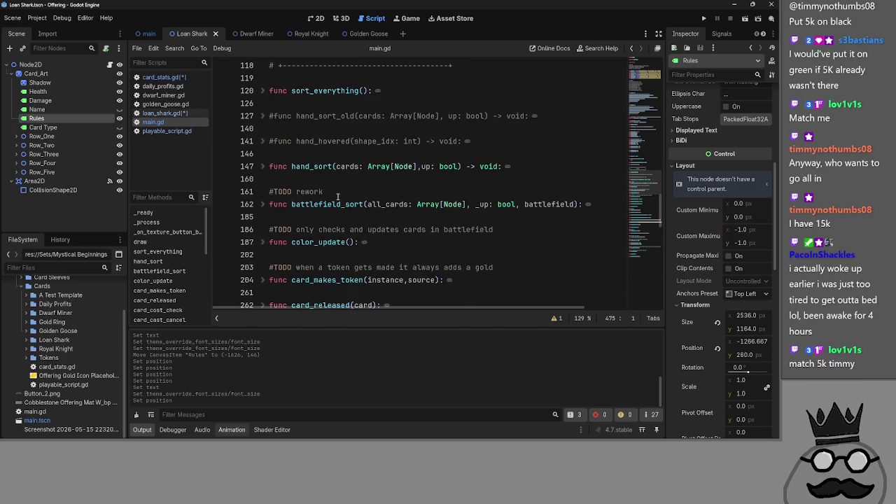
{"action": "scroll", "coordinate": [322, 196], "scroll_direction": "down", "scroll_amount": 6}
{"action": "scroll", "coordinate": [310, 194], "scroll_direction": "down", "scroll_amount": 5}
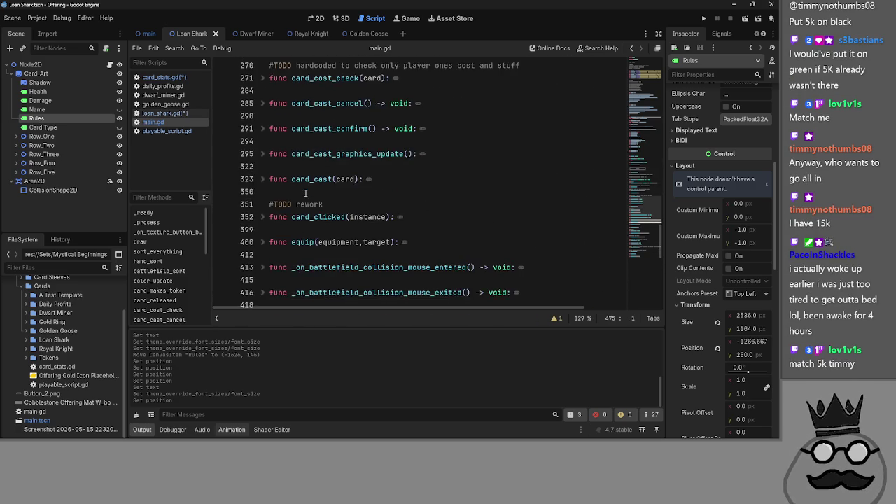
{"action": "scroll", "coordinate": [269, 178], "scroll_direction": "down", "scroll_amount": 6}
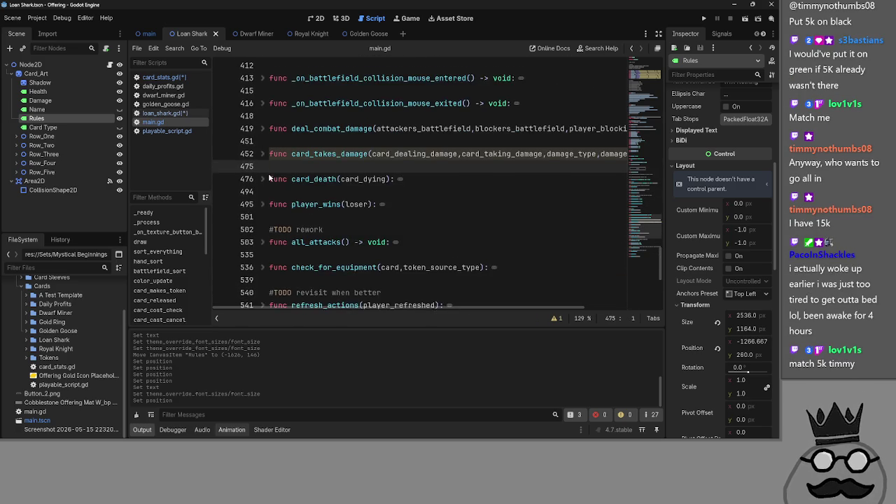
{"action": "scroll", "coordinate": [268, 178], "scroll_direction": "down", "scroll_amount": 2}
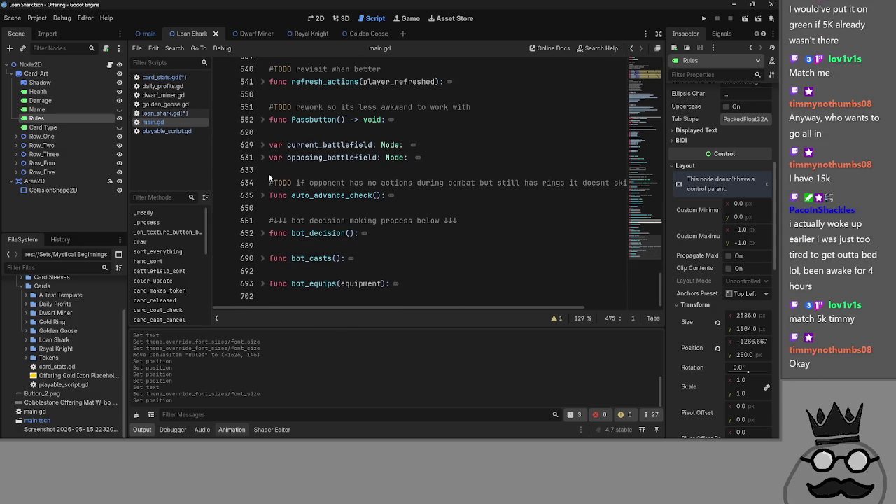
{"action": "scroll", "coordinate": [268, 178], "scroll_direction": "up", "scroll_amount": 8}
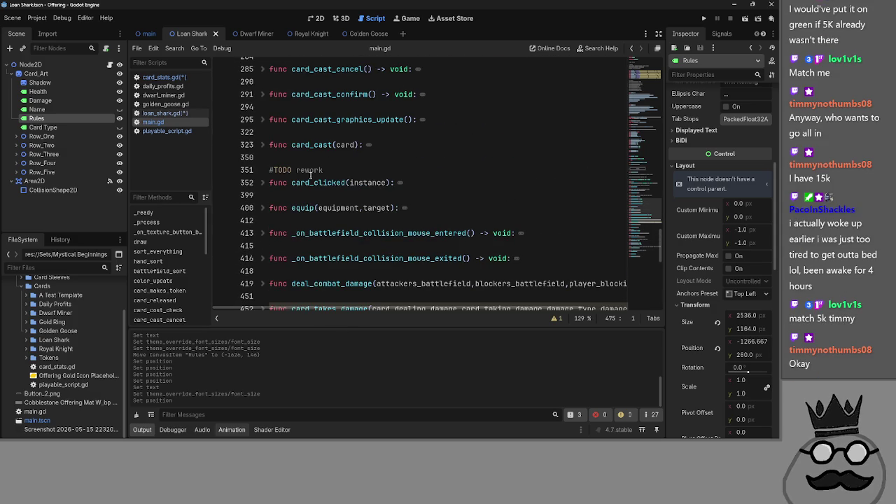
{"action": "scroll", "coordinate": [334, 172], "scroll_direction": "up", "scroll_amount": 5}
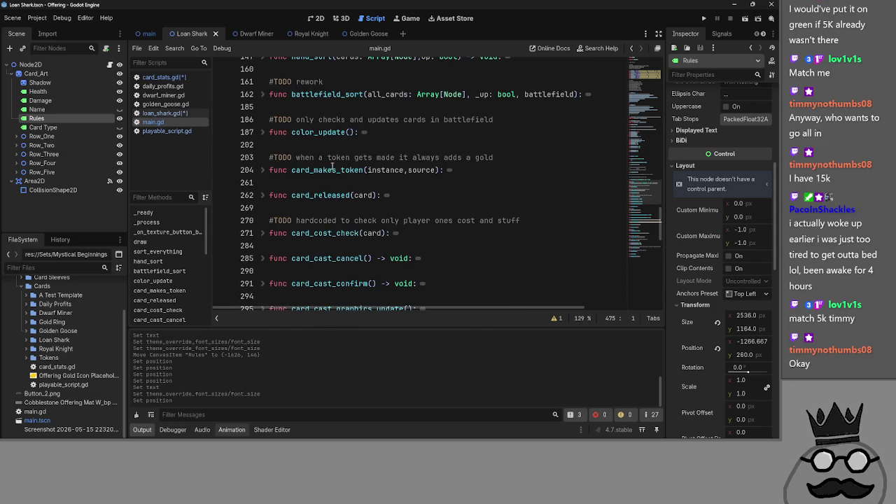
{"action": "left_click", "coordinate": [263, 170]}
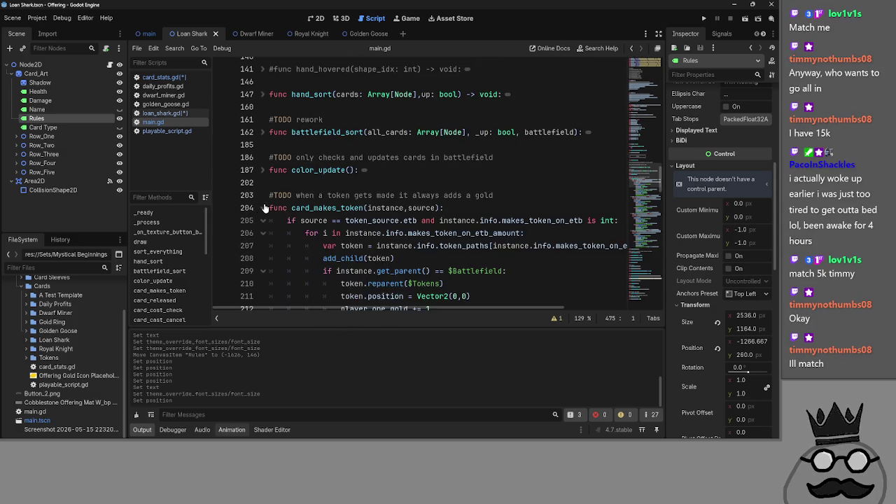
Fold the card_makes_token branches, inspect the creature_damage and self_refresh identifiers, then reopen the etb branch
{"action": "left_click", "coordinate": [262, 183]}
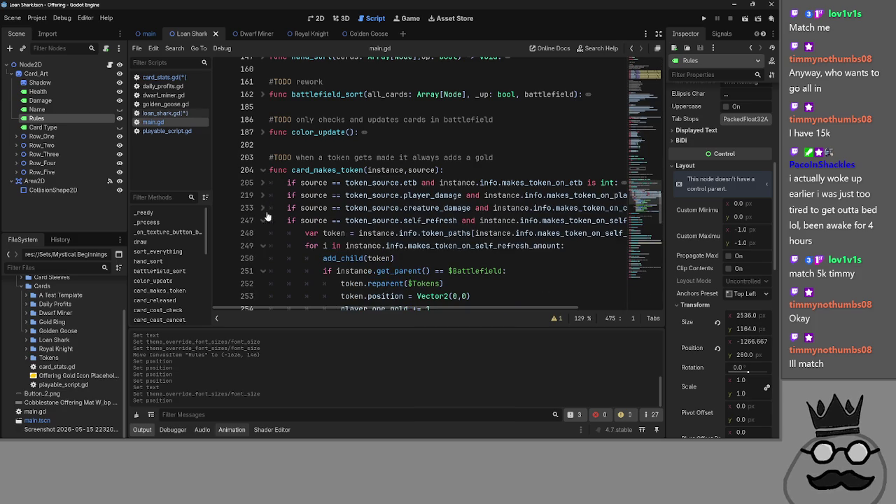
{"action": "left_click", "coordinate": [262, 220]}
{"action": "double_click", "coordinate": [437, 208]}
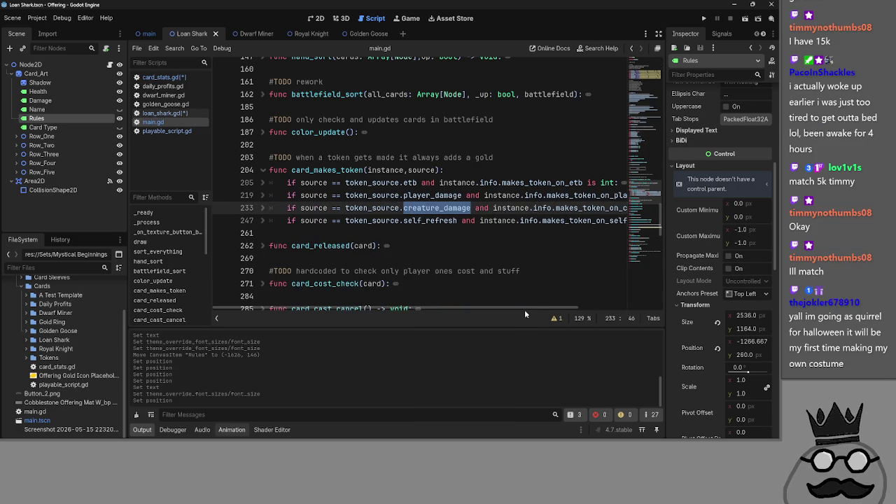
{"action": "mouse_move", "coordinate": [525, 308]}
{"action": "left_mouse_down"}
{"action": "mouse_move", "coordinate": [620, 318]}
{"action": "mouse_move", "coordinate": [445, 318]}
{"action": "mouse_move", "coordinate": [634, 320]}
{"action": "left_mouse_up"}
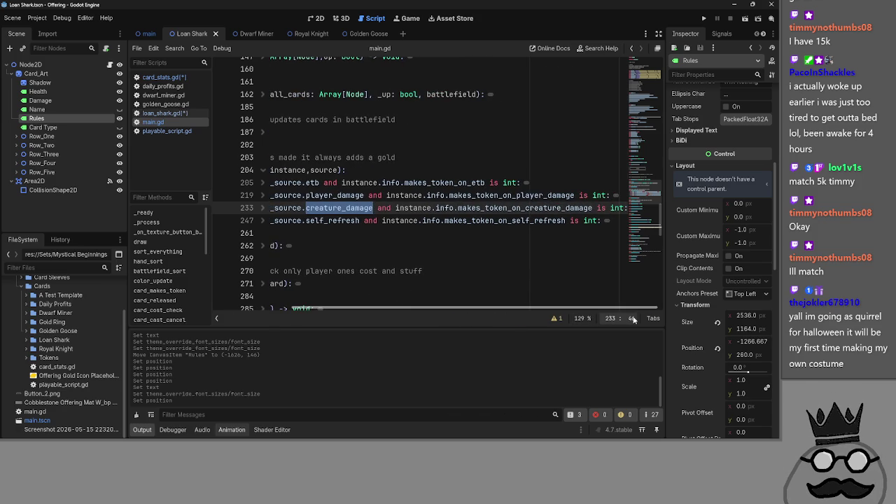
{"action": "double_click", "coordinate": [481, 221]}
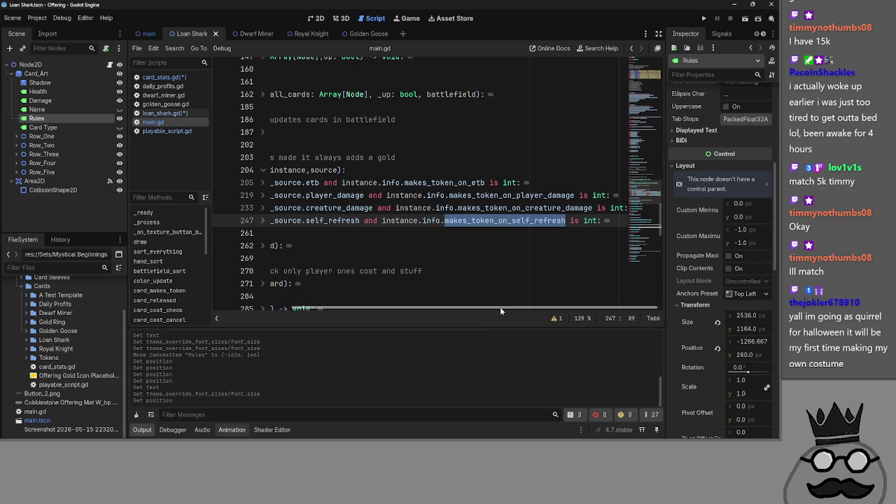
{"action": "left_click_drag", "start_coordinate": [500, 308], "coordinate": [392, 306]}
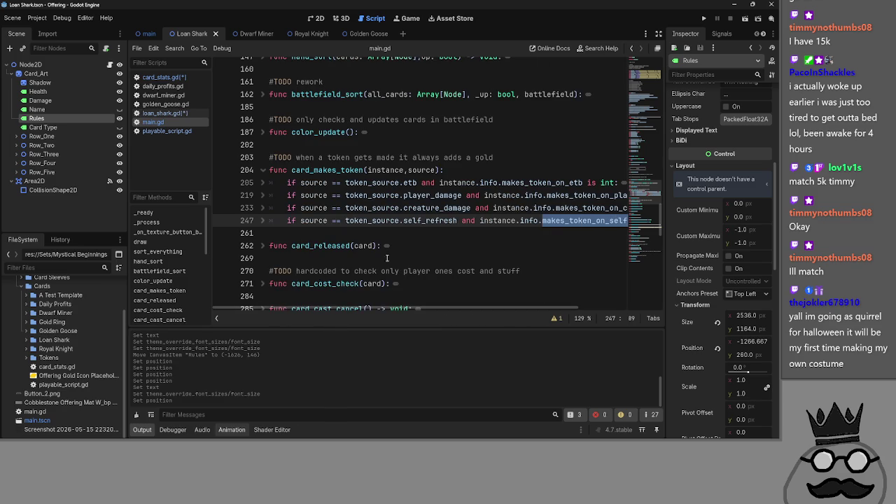
{"action": "double_click", "coordinate": [376, 170]}
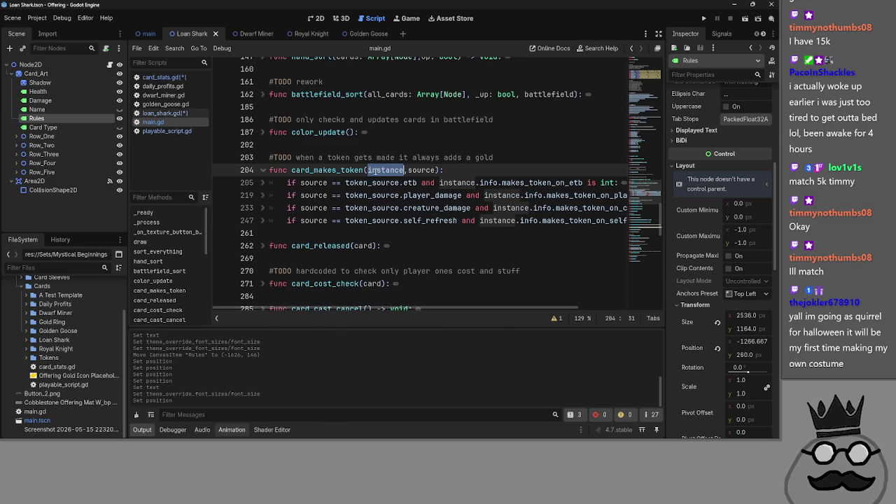
{"action": "left_click", "coordinate": [265, 184]}
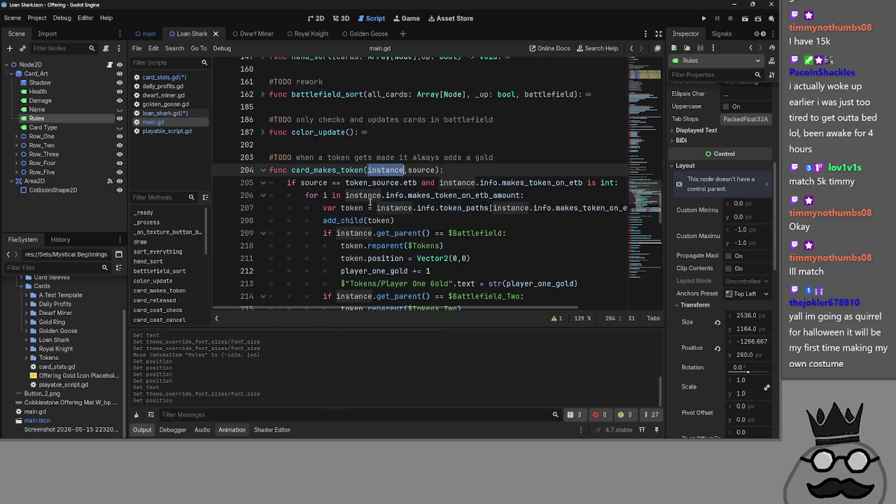
{"action": "scroll", "coordinate": [439, 213], "scroll_direction": "down", "scroll_amount": 2}
{"action": "scroll", "coordinate": [438, 213], "scroll_direction": "up", "scroll_amount": 1}
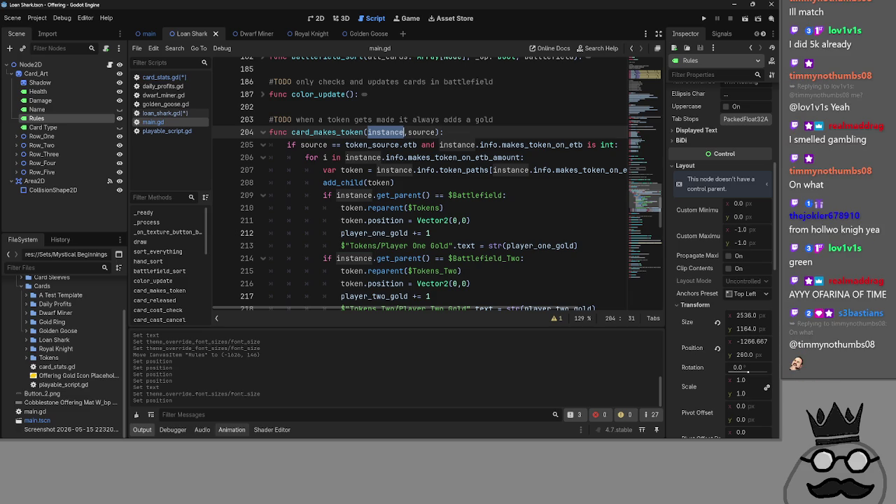
{"action": "key", "text": "alt+Tab"}
{"action": "key", "text": "alt+Tab"}
{"action": "key", "text": "alt+Tab"}
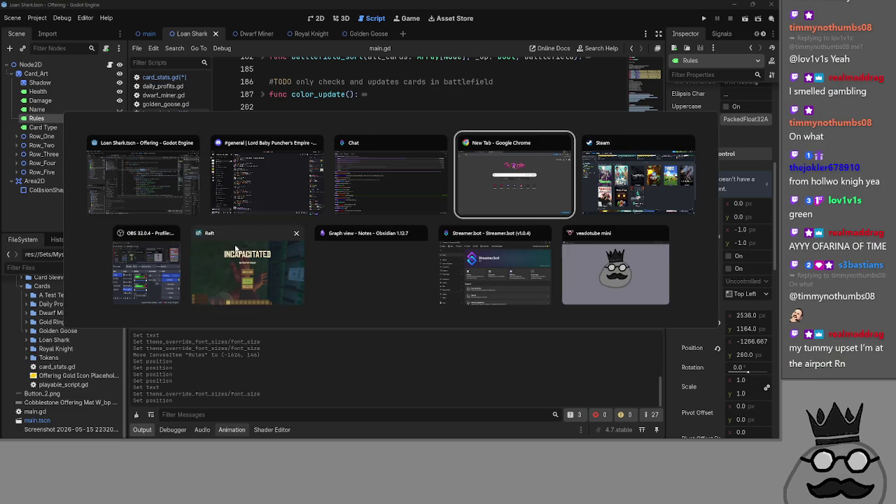
{"action": "key", "text": "Escape"}
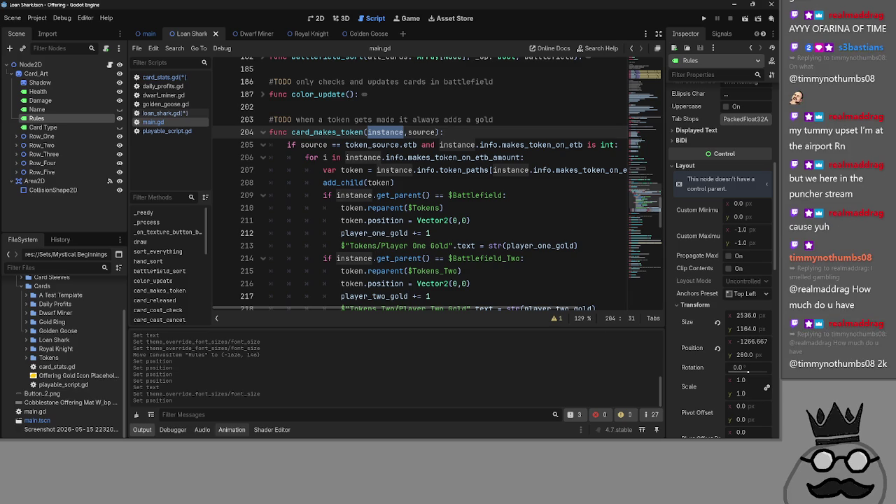
{"action": "double_click", "coordinate": [384, 132]}
Replace instance with card on lines 205–214 of the etb branch, then fold it
{"action": "type", "text": "card,"}
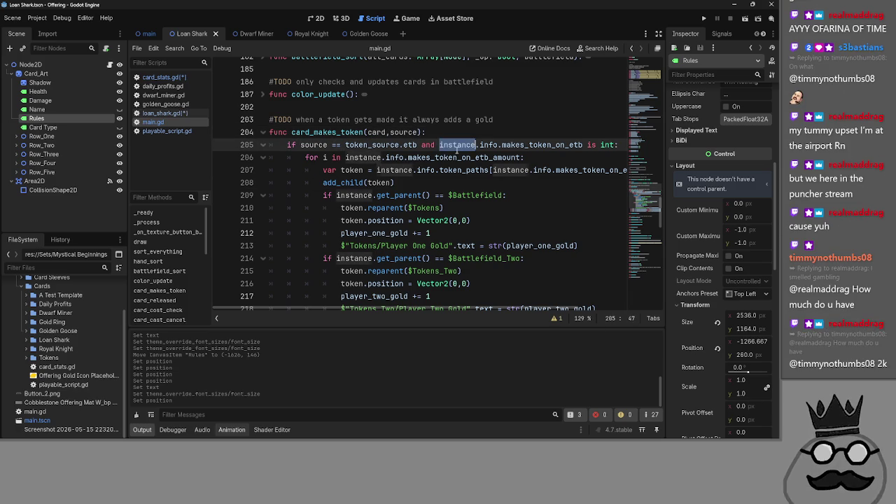
{"action": "double_click", "coordinate": [458, 145]}
{"action": "type", "text": "card"}
{"action": "left_click", "coordinate": [360, 157]}
{"action": "double_click", "coordinate": [360, 157]}
{"action": "type", "text": "card"}
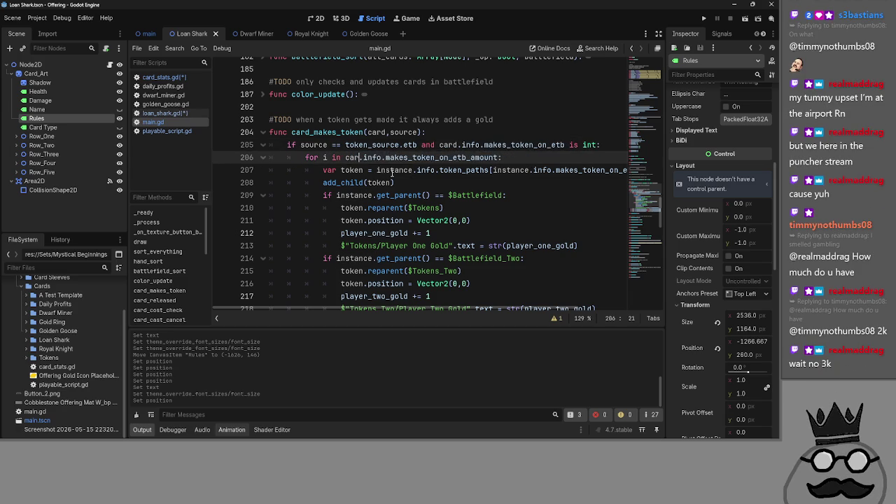
{"action": "left_click", "coordinate": [483, 170]}
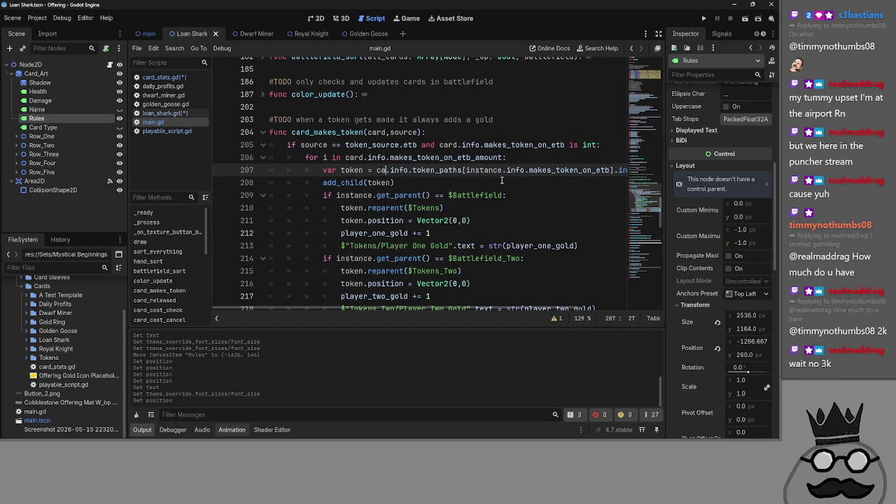
{"action": "double_click", "coordinate": [483, 170]}
{"action": "type", "text": "cadr"}
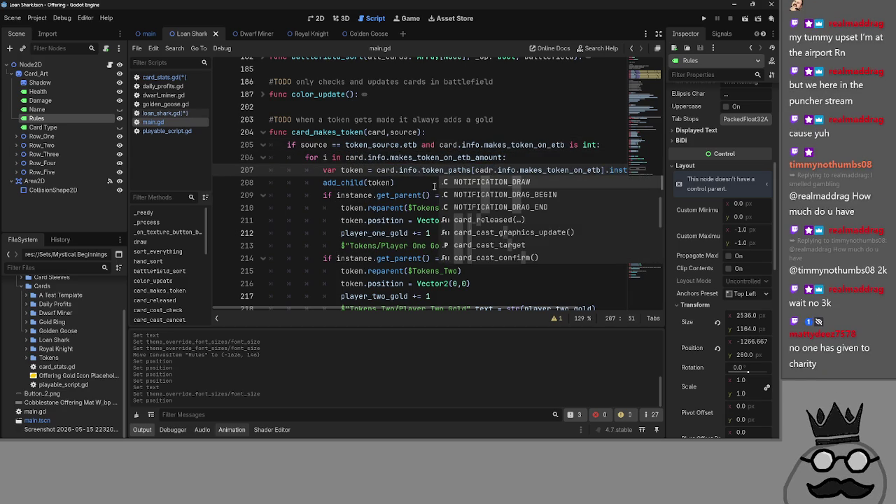
{"action": "key", "text": "Escape"}
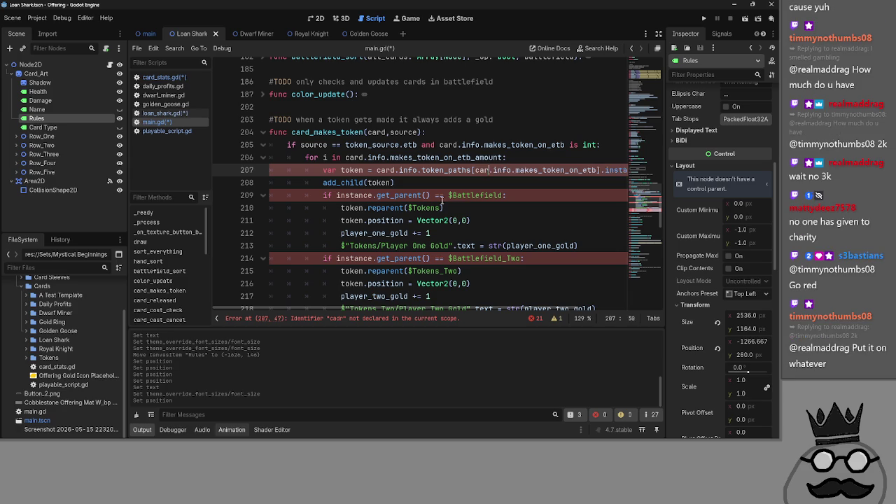
{"action": "type", "text": "rd"}
{"action": "double_click", "coordinate": [355, 196]}
{"action": "type", "text": "c"}
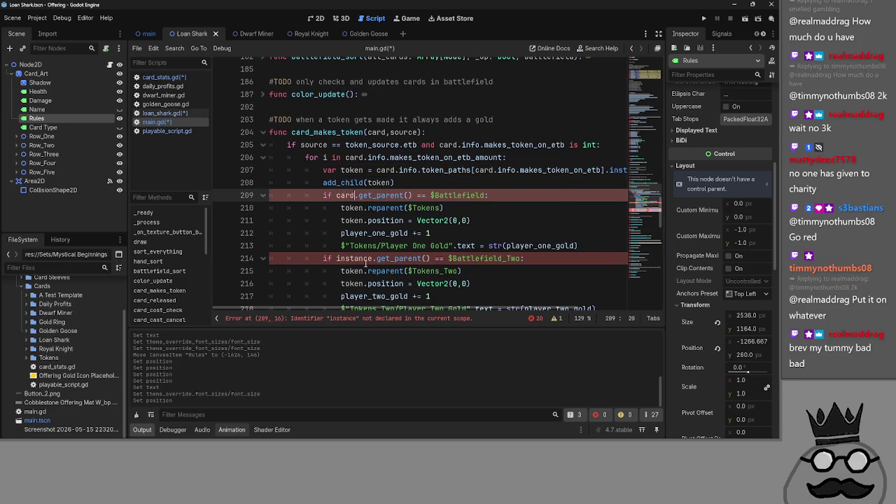
{"action": "type", "text": "card"}
{"action": "left_click", "coordinate": [306, 258]}
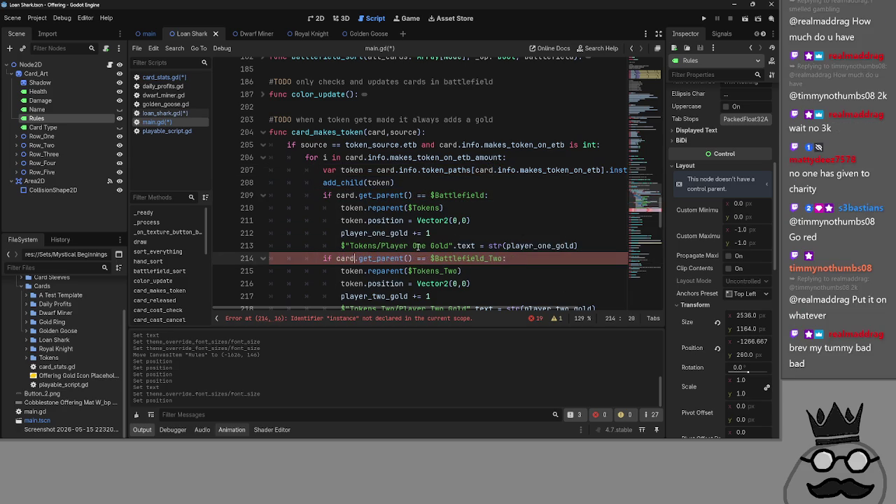
{"action": "left_click", "coordinate": [534, 232]}
{"action": "scroll", "coordinate": [492, 293], "scroll_direction": "down", "scroll_amount": 4}
{"action": "scroll", "coordinate": [323, 198], "scroll_direction": "up", "scroll_amount": 3}
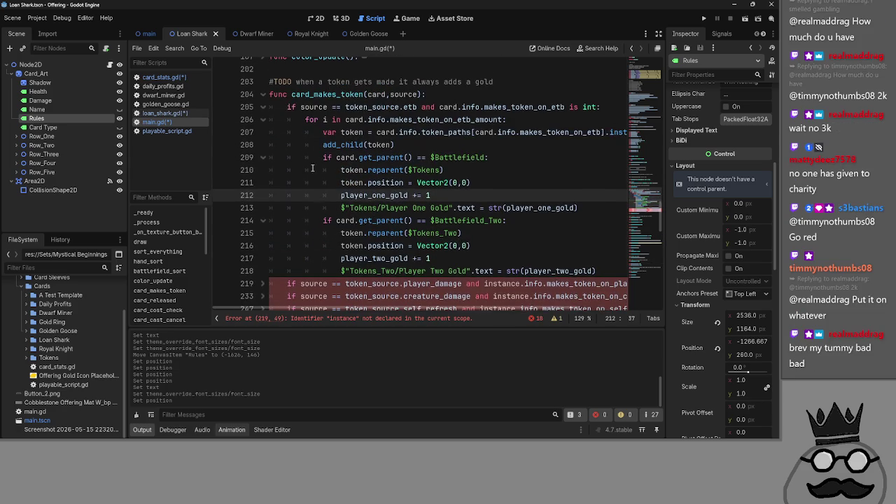
{"action": "left_click", "coordinate": [265, 107]}
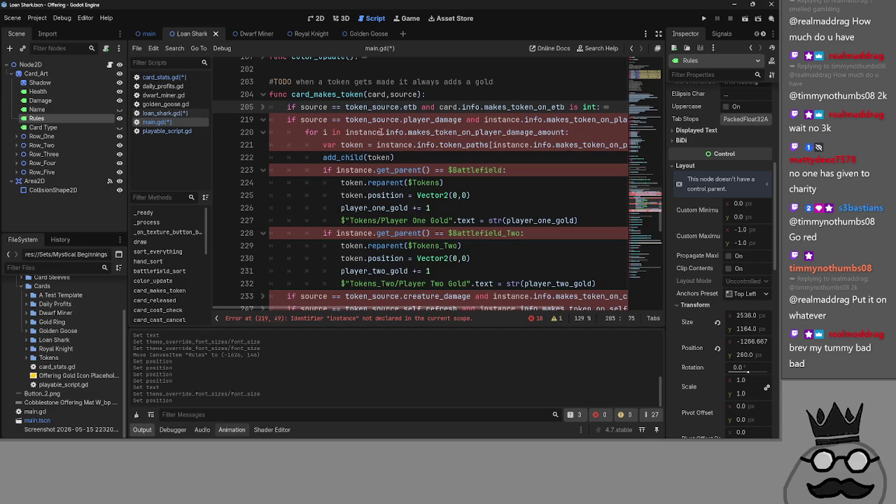
Change instance to card on lines 219–221 of the player_damage branch
{"action": "double_click", "coordinate": [501, 120]}
{"action": "type", "text": "cadr"}
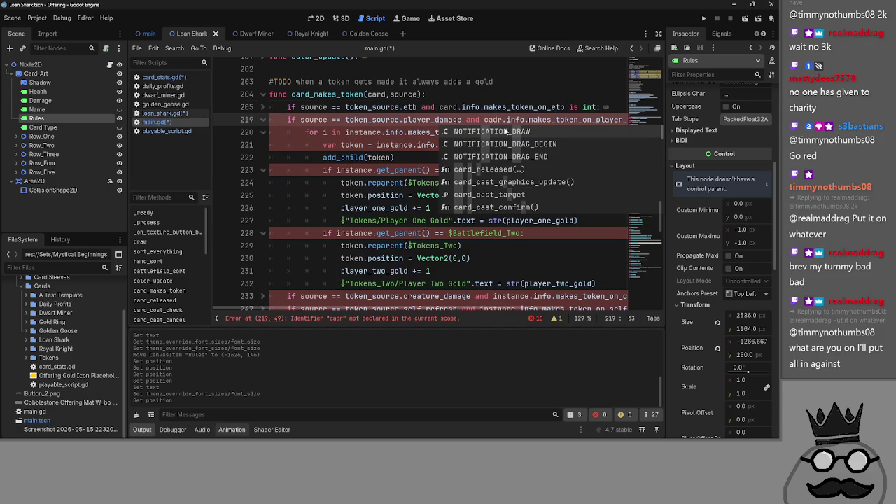
{"action": "left_click", "coordinate": [497, 119]}
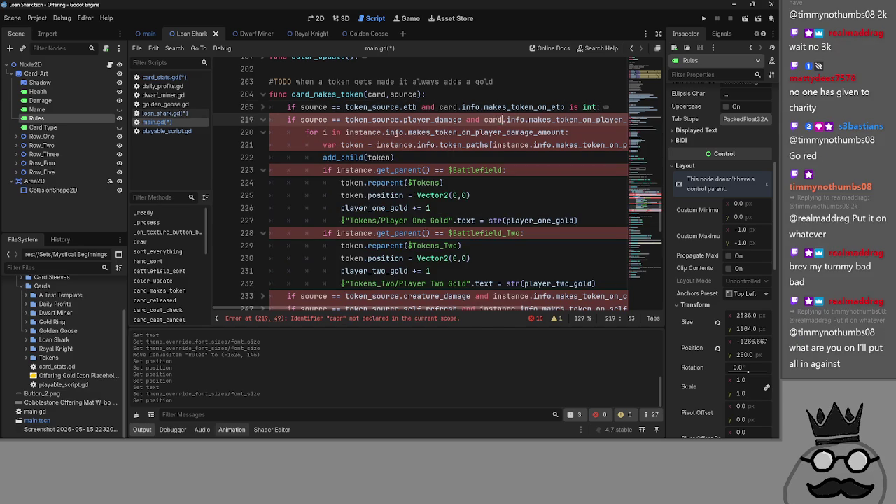
{"action": "left_click", "coordinate": [364, 133]}
{"action": "type", "text": "rd"}
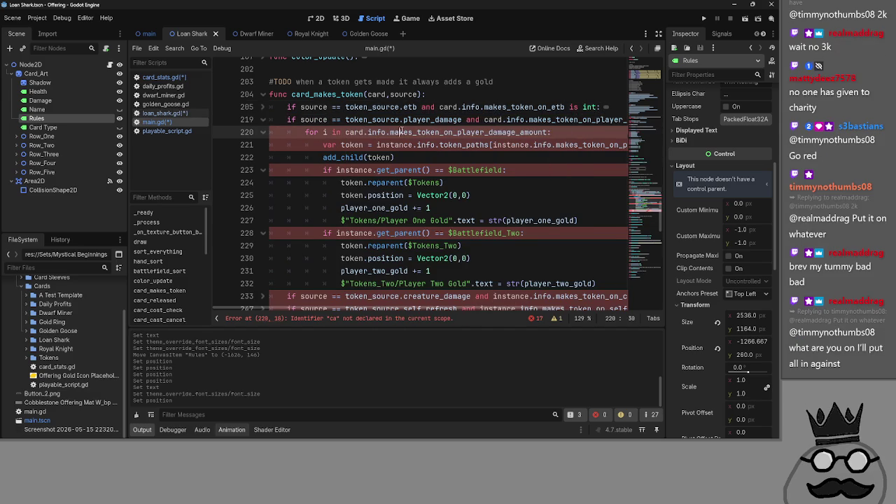
{"action": "left_click", "coordinate": [400, 145]}
{"action": "key", "text": "ctrl+space"}
{"action": "double_click", "coordinate": [400, 145]}
{"action": "type", "text": "card"}
{"action": "double_click", "coordinate": [494, 145]}
{"action": "type", "text": "card"}
Replace instance with card on lines 223 and 228, then move to the condition on line 233
{"action": "double_click", "coordinate": [355, 170]}
{"action": "type", "text": "card"}
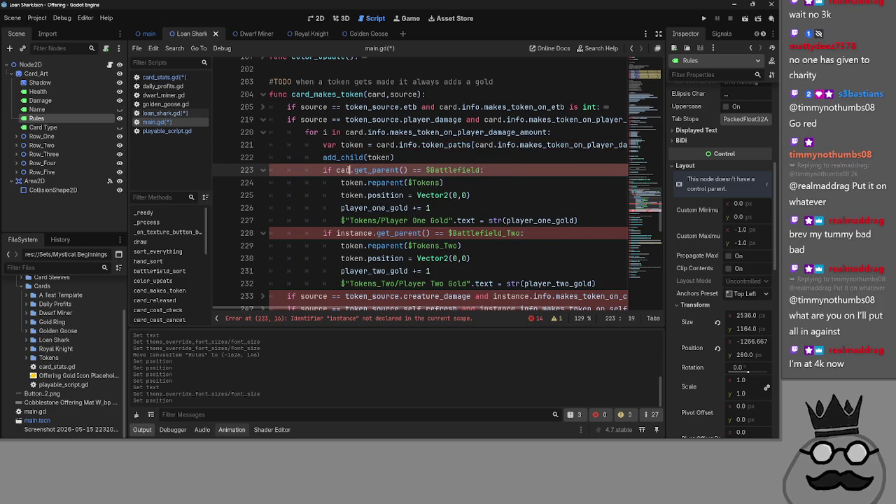
{"action": "left_click", "coordinate": [325, 233]}
{"action": "double_click", "coordinate": [354, 233]}
{"action": "type", "text": "card"}
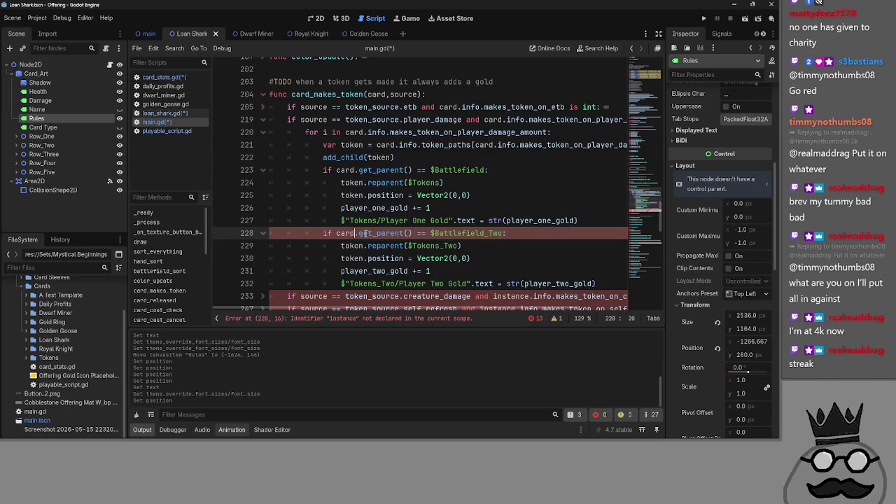
{"action": "scroll", "coordinate": [506, 280], "scroll_direction": "down", "scroll_amount": 1}
{"action": "left_click", "coordinate": [506, 258]}
Switch the creature_damage condition and line 234's token_paths references from instance to card
{"action": "type", "text": "card"}
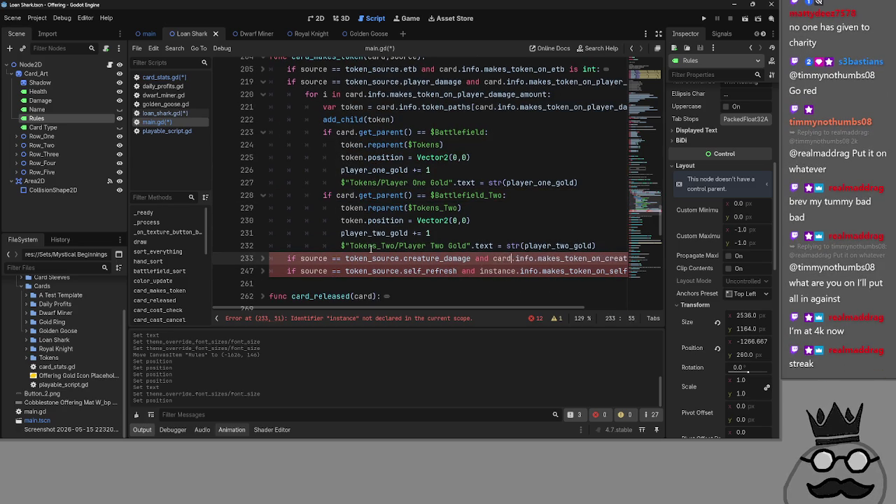
{"action": "scroll", "coordinate": [266, 198], "scroll_direction": "up", "scroll_amount": 3}
{"action": "left_click", "coordinate": [262, 207]}
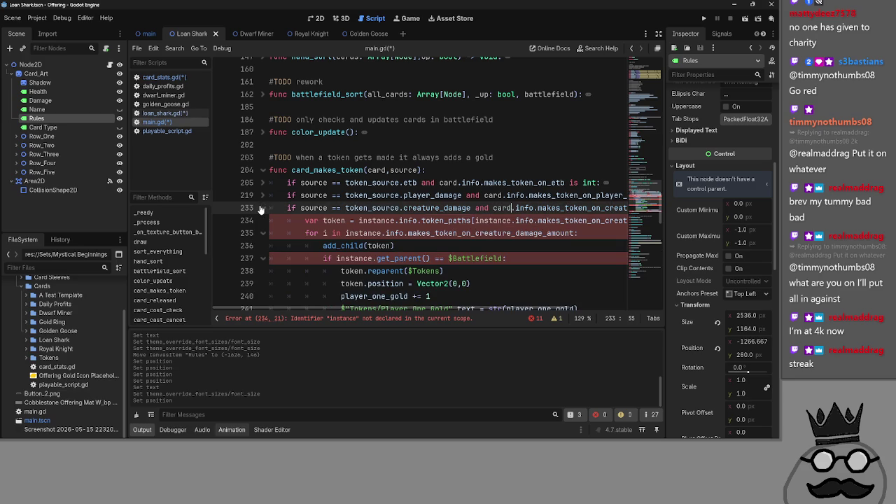
{"action": "double_click", "coordinate": [502, 223]}
{"action": "type", "text": "card"}
{"action": "left_click", "coordinate": [303, 220]}
{"action": "left_click", "coordinate": [263, 207]}
{"action": "left_click", "coordinate": [263, 207]}
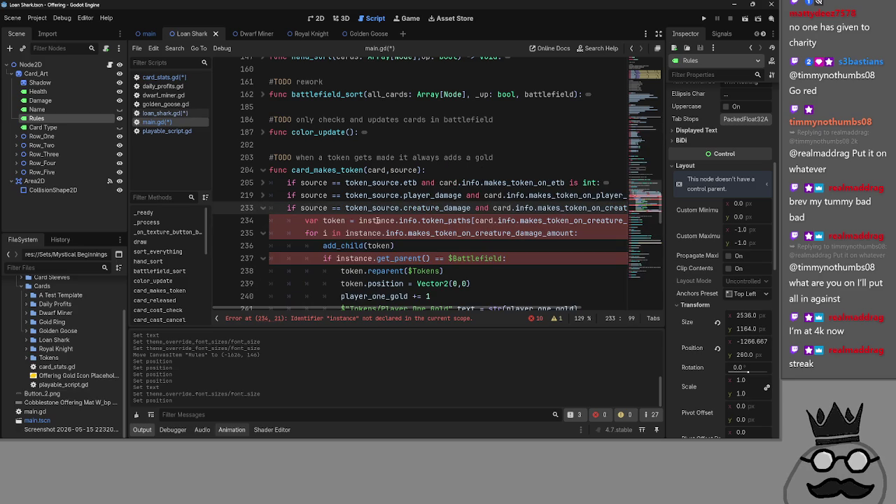
{"action": "double_click", "coordinate": [378, 221]}
{"action": "type", "text": "card"}
Replace instance with card in the creature_damage loop and on line 242, then fold the branch
{"action": "double_click", "coordinate": [369, 233]}
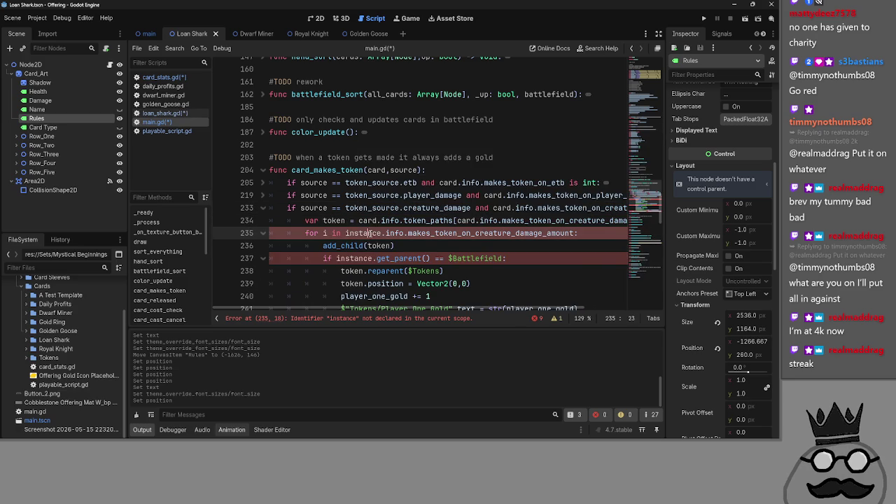
{"action": "type", "text": "cadrd"}
{"action": "double_click", "coordinate": [356, 259]}
{"action": "type", "text": "card"}
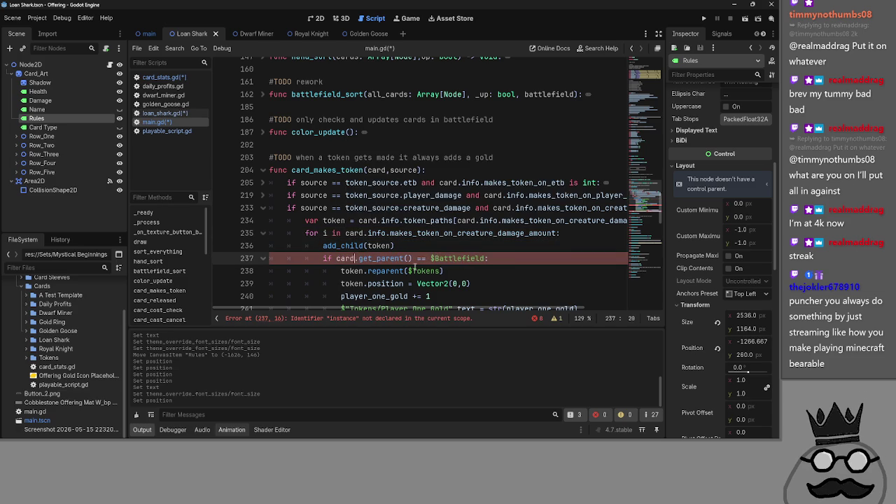
{"action": "left_click", "coordinate": [490, 283]}
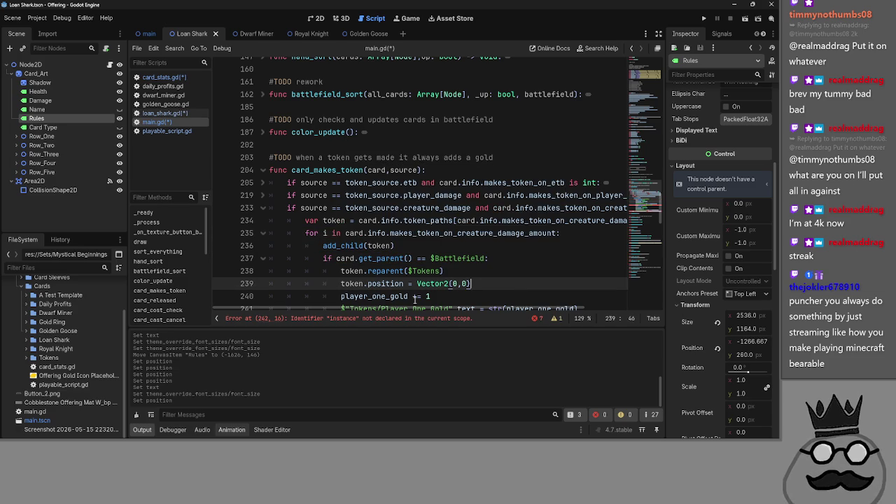
{"action": "scroll", "coordinate": [490, 252], "scroll_direction": "down", "scroll_amount": 2}
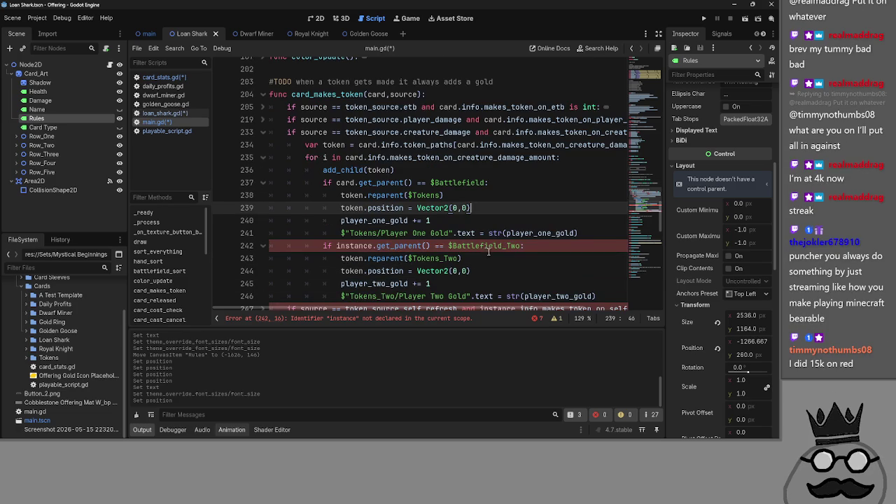
{"action": "double_click", "coordinate": [354, 246]}
{"action": "type", "text": "card"}
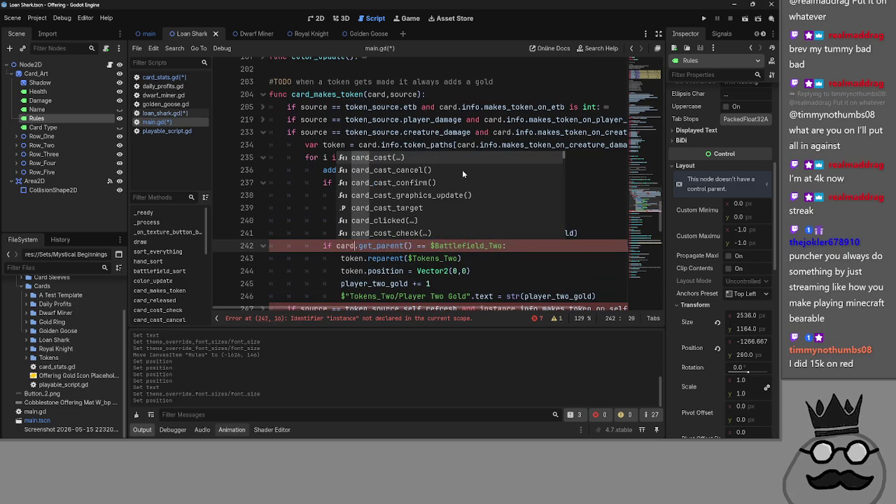
{"action": "left_click", "coordinate": [526, 168]}
{"action": "left_click", "coordinate": [263, 131]}
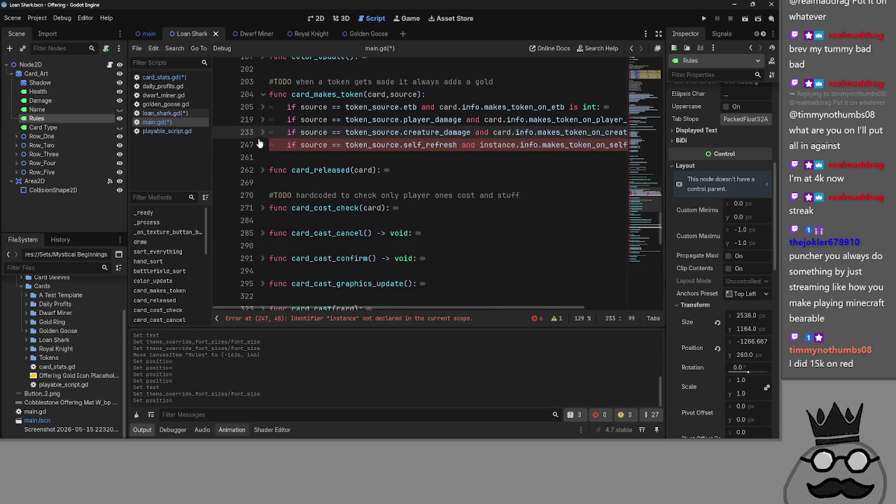
Change instance to card on lines 247–249 of the self_refresh branch
{"action": "left_click", "coordinate": [263, 144]}
{"action": "left_click", "coordinate": [494, 145]}
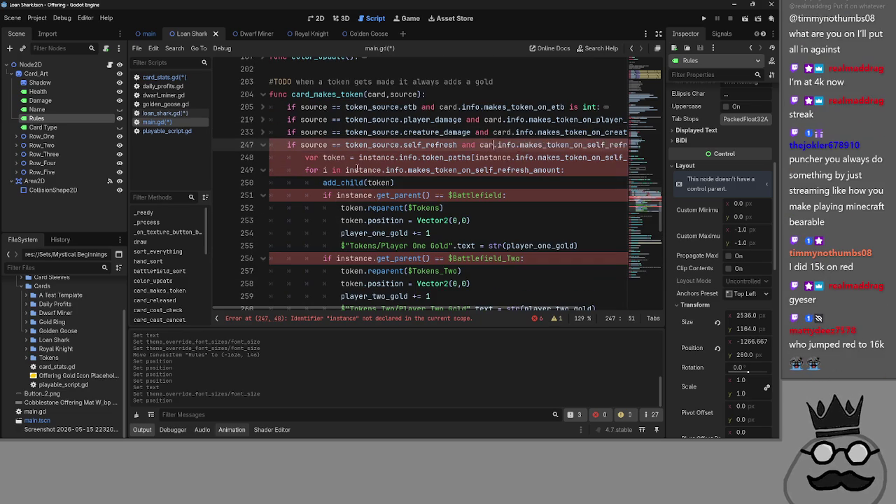
{"action": "double_click", "coordinate": [494, 145]}
{"action": "type", "text": "card"}
{"action": "double_click", "coordinate": [375, 157]}
{"action": "type", "text": "card"}
{"action": "double_click", "coordinate": [482, 158]}
{"action": "type", "text": "card"}
{"action": "double_click", "coordinate": [363, 170]}
{"action": "type", "text": "card"}
{"action": "key", "text": "Escape"}
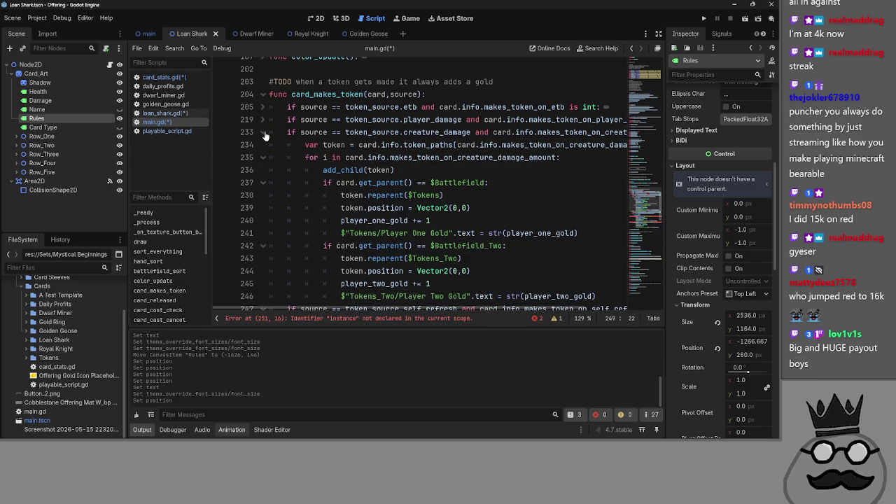
Replace instance with card on lines 251 and 256, then fold the self_refresh branch
{"action": "double_click", "coordinate": [354, 195]}
{"action": "type", "text": "card"}
{"action": "left_click", "coordinate": [456, 157]}
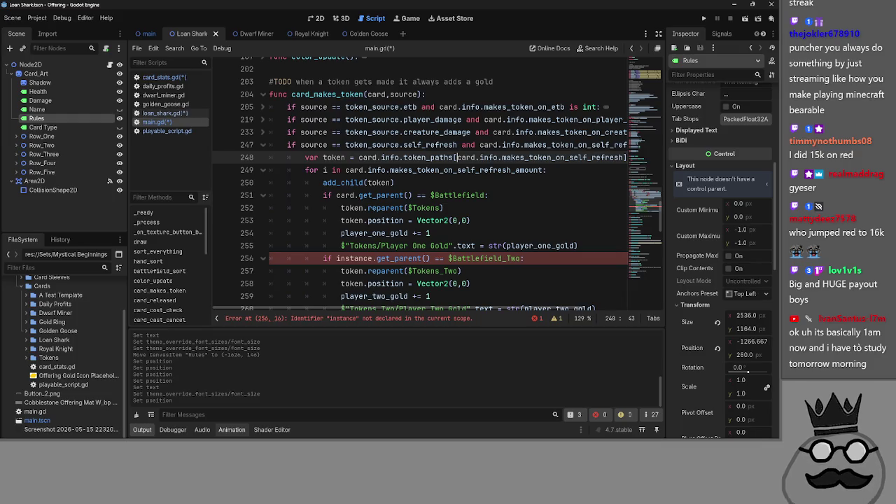
{"action": "double_click", "coordinate": [353, 258]}
{"action": "type", "text": "card"}
{"action": "scroll", "coordinate": [503, 213], "scroll_direction": "down", "scroll_amount": 2}
{"action": "left_click", "coordinate": [503, 209]}
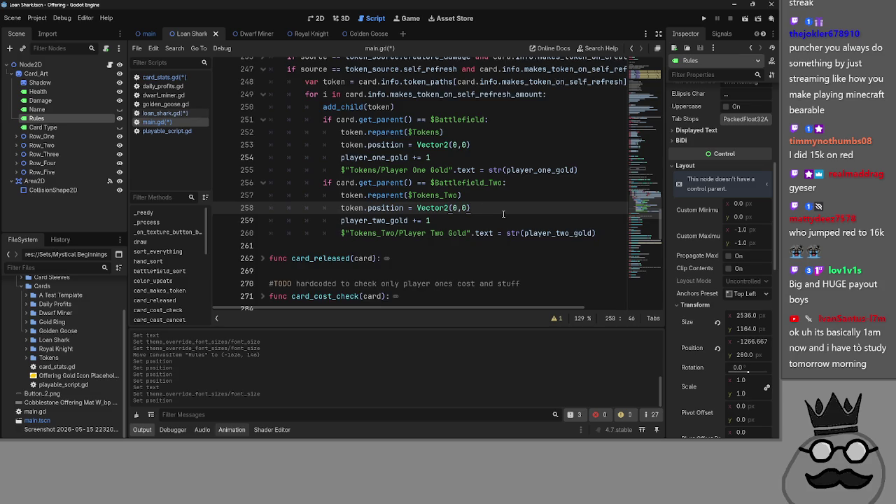
{"action": "scroll", "coordinate": [503, 214], "scroll_direction": "up", "scroll_amount": 5}
{"action": "left_click", "coordinate": [263, 145]}
{"action": "left_click", "coordinate": [412, 158]}
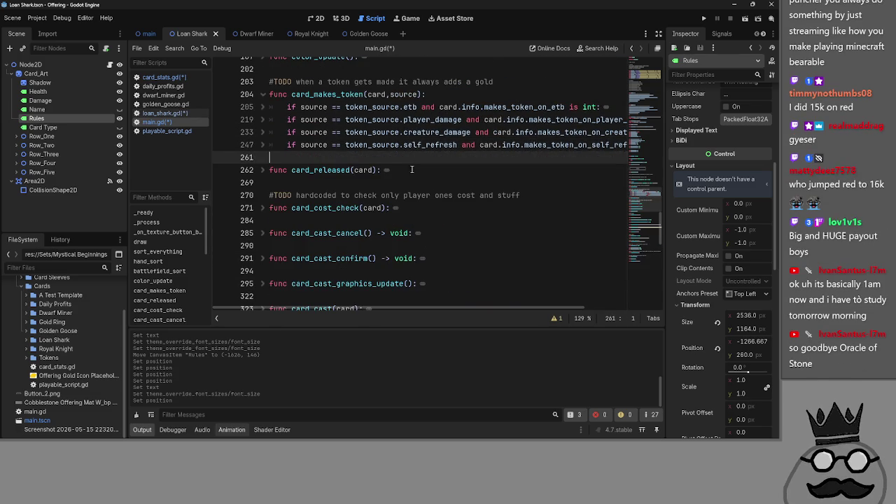
{"action": "scroll", "coordinate": [414, 182], "scroll_direction": "up", "scroll_amount": 1}
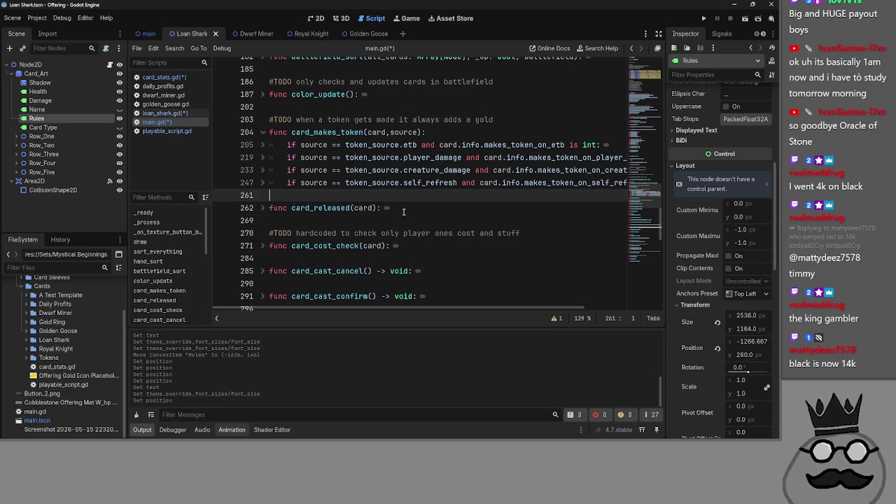
Check the makes_token_on_etb condition, then switch via loan_shark.gd and main.gd to playable_script.gd
{"action": "scroll", "coordinate": [403, 211], "scroll_direction": "up", "scroll_amount": 2}
{"action": "key", "text": "Up"}
{"action": "key", "text": "Up"}
{"action": "key", "text": "Up"}
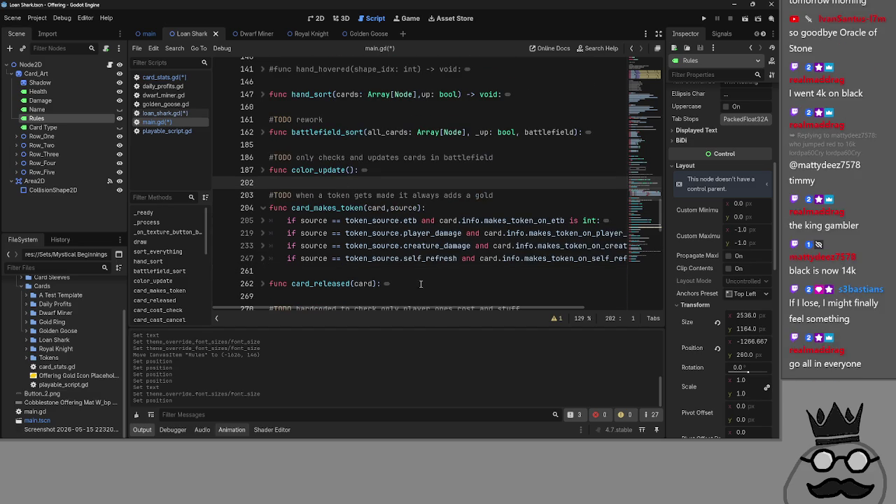
{"action": "scroll", "coordinate": [436, 308], "scroll_direction": "right", "scroll_amount": 2}
{"action": "double_click", "coordinate": [446, 219]}
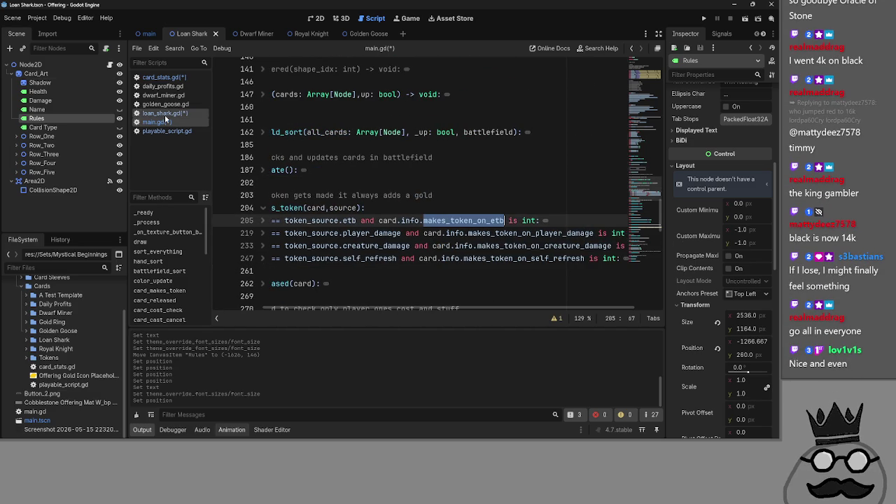
{"action": "left_click", "coordinate": [164, 113]}
{"action": "left_click", "coordinate": [163, 121]}
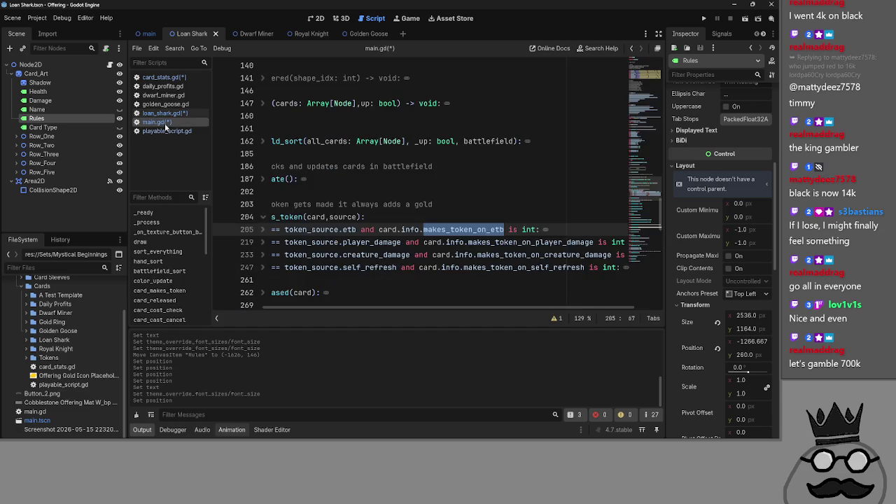
{"action": "left_click", "coordinate": [166, 133]}
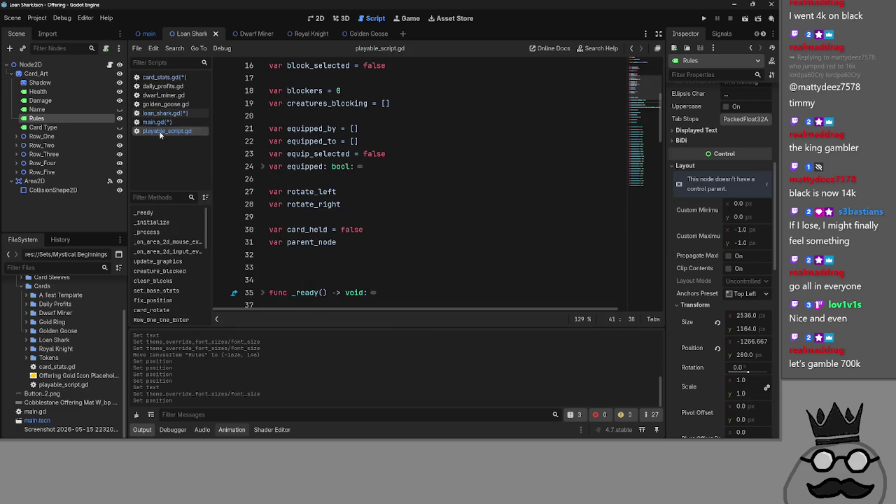
Open card_stats.gd and inspect the makes_token_on_etb and makes_token_on_creature_damage Variant declarations
{"action": "left_click", "coordinate": [159, 122]}
{"action": "left_click", "coordinate": [163, 77]}
{"action": "scroll", "coordinate": [379, 243], "scroll_direction": "down", "scroll_amount": 1}
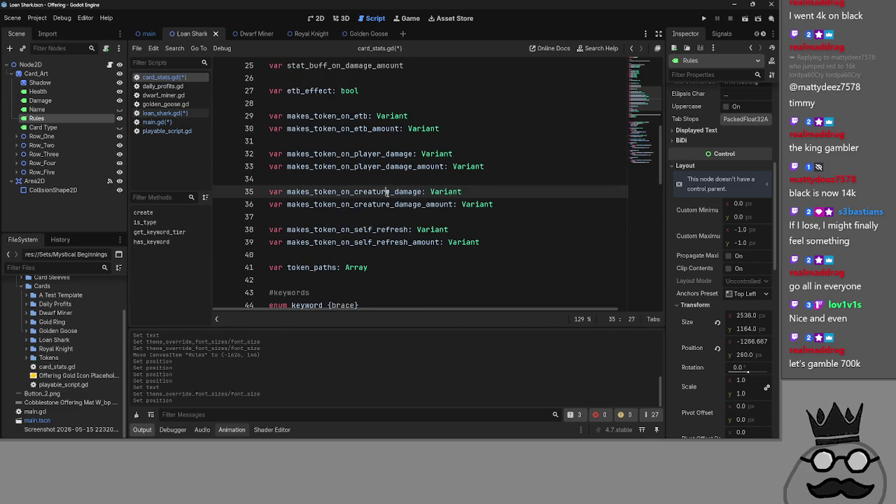
{"action": "double_click", "coordinate": [387, 191]}
{"action": "double_click", "coordinate": [346, 116]}
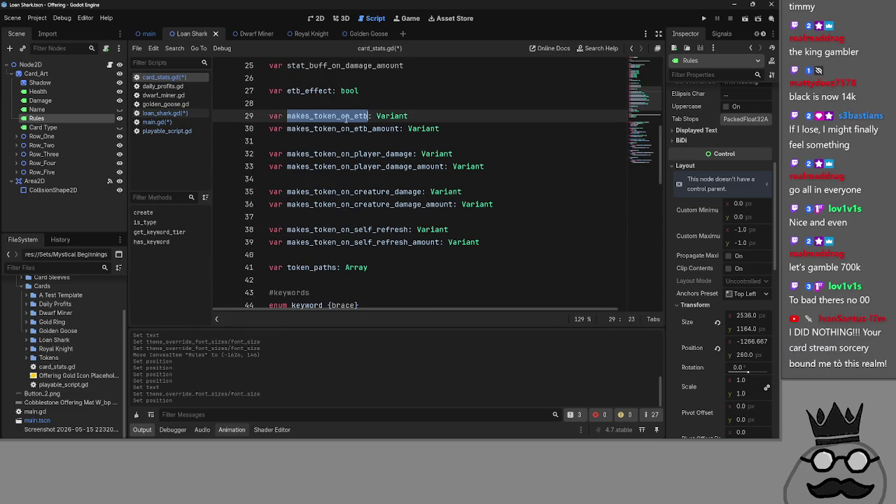
{"action": "double_click", "coordinate": [392, 116]}
{"action": "left_click", "coordinate": [452, 120]}
{"action": "left_click", "coordinate": [459, 106]}
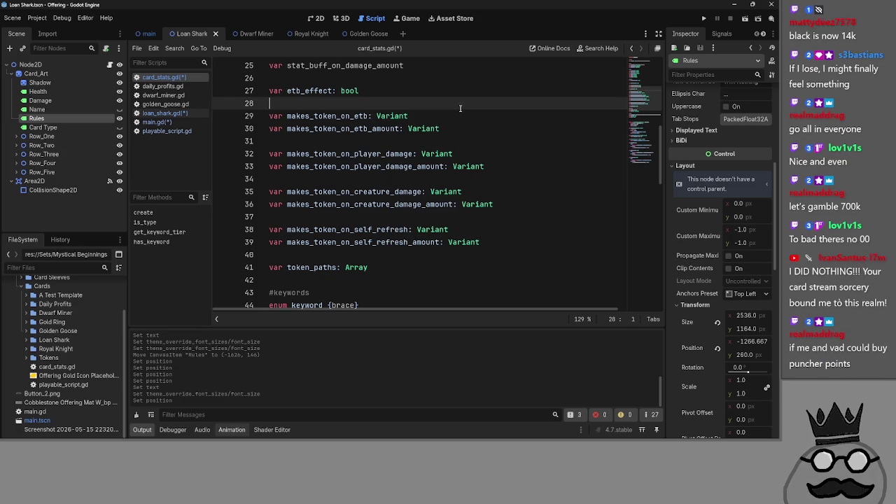
{"action": "double_click", "coordinate": [392, 117]}
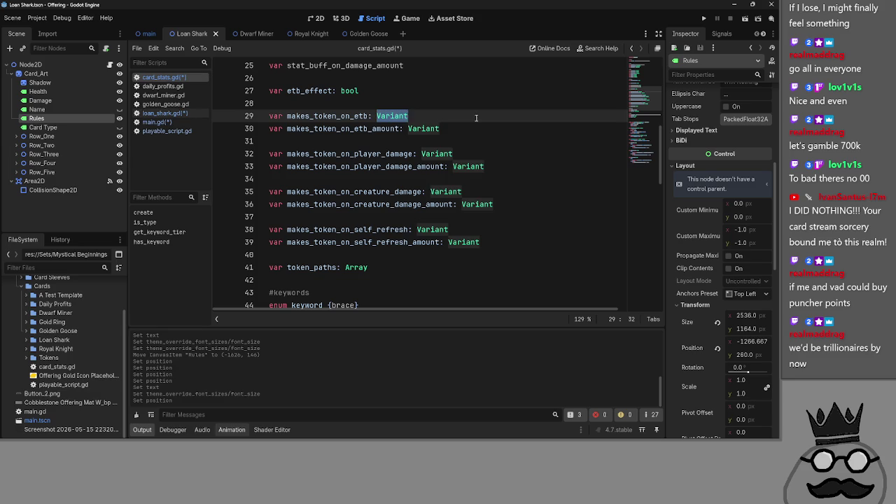
Inspect the token_paths Array declaration on line 41, then return to main.gd
{"action": "double_click", "coordinate": [444, 267]}
{"action": "left_click", "coordinate": [445, 268]}
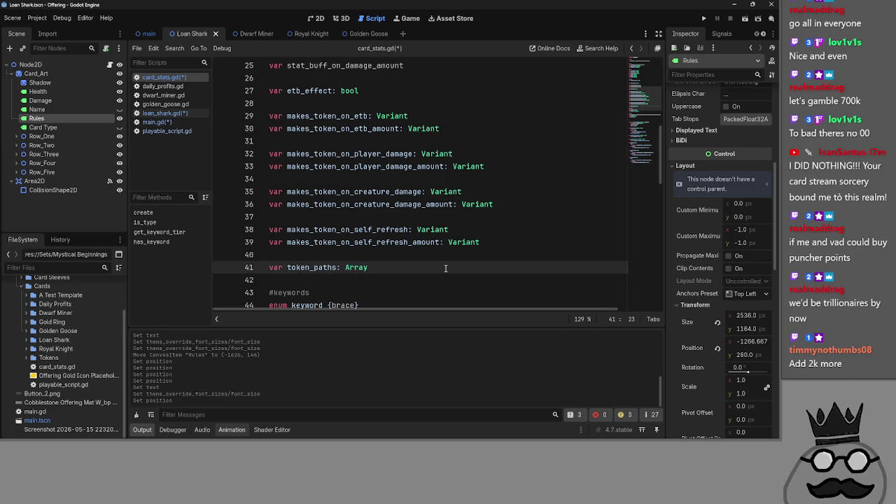
{"action": "left_click", "coordinate": [374, 268]}
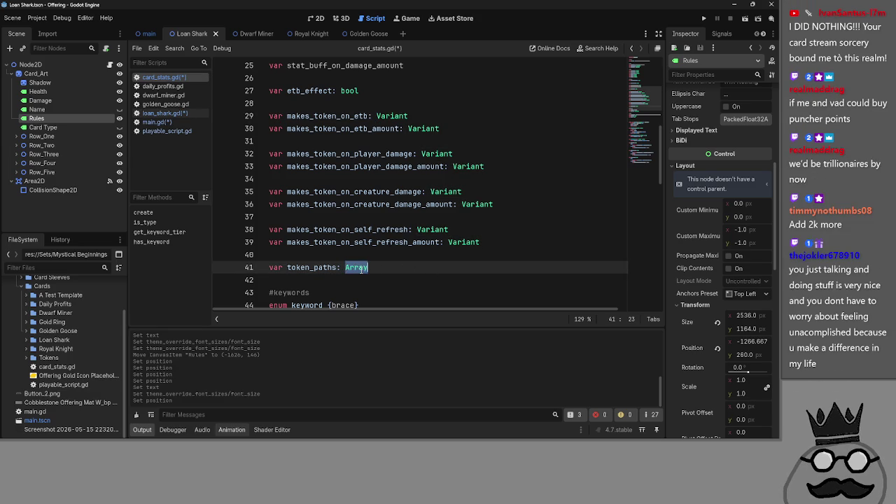
{"action": "left_click", "coordinate": [403, 258]}
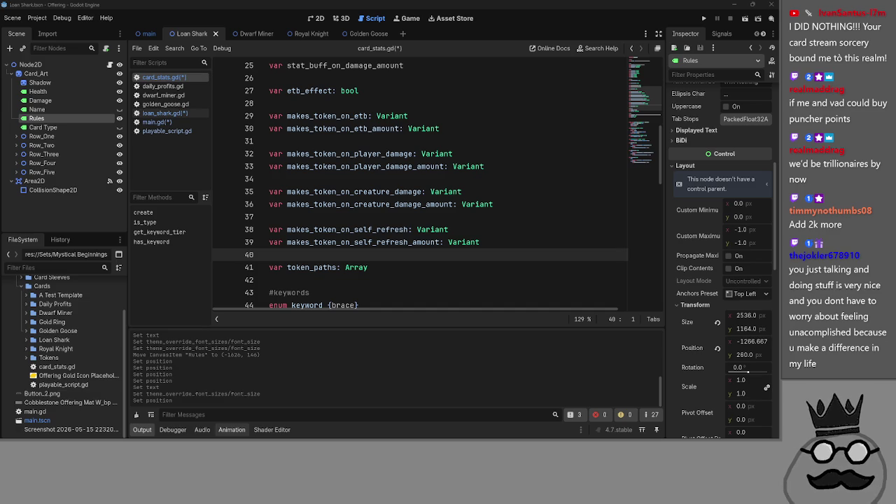
{"action": "scroll", "coordinate": [431, 242], "scroll_direction": "up", "scroll_amount": 4}
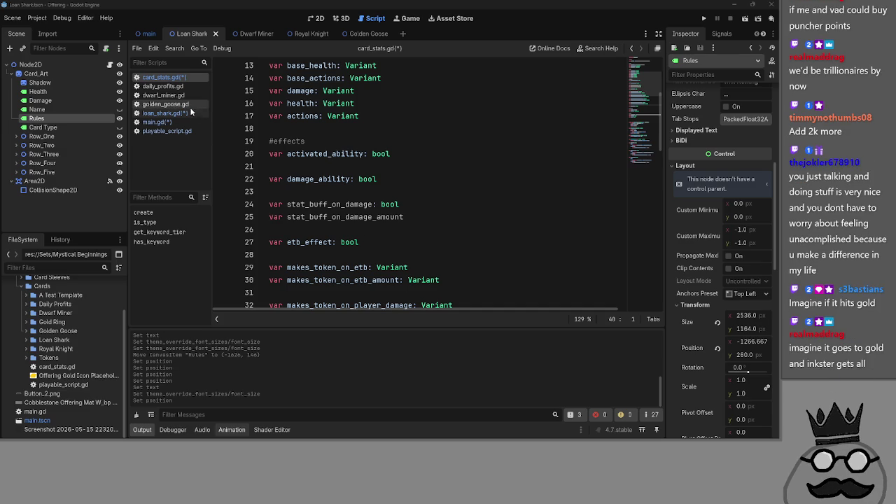
{"action": "left_click", "coordinate": [176, 121]}
Save all edited scripts and look over the end of main.gd
{"action": "key", "text": "ctrl+s"}
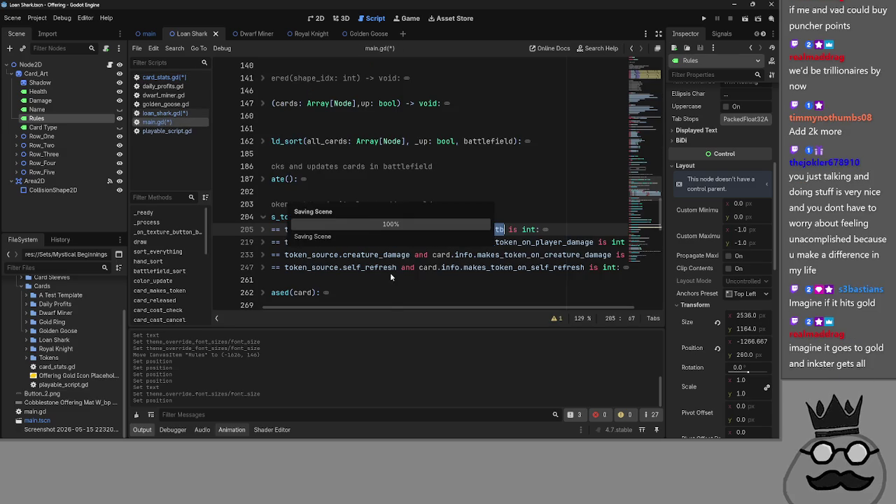
{"action": "scroll", "coordinate": [372, 309], "scroll_direction": "left", "scroll_amount": 2}
{"action": "left_click", "coordinate": [341, 278]}
{"action": "scroll", "coordinate": [338, 274], "scroll_direction": "down", "scroll_amount": 2}
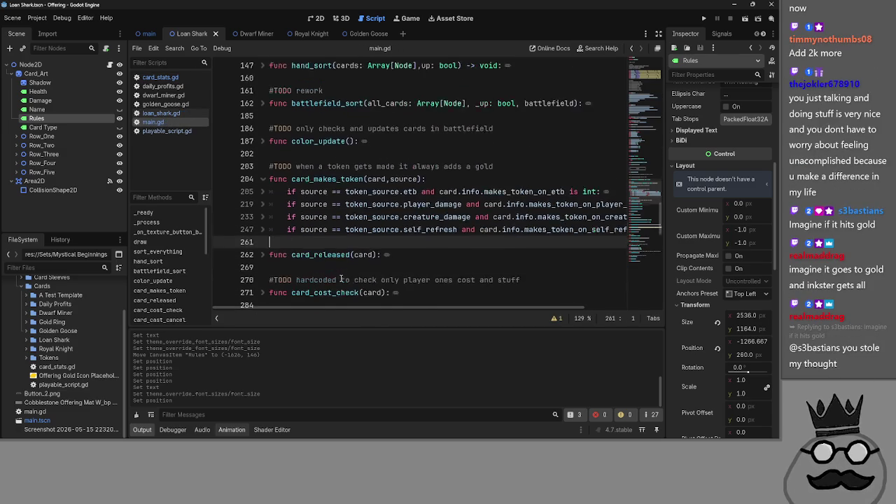
{"action": "scroll", "coordinate": [335, 269], "scroll_direction": "up", "scroll_amount": 1}
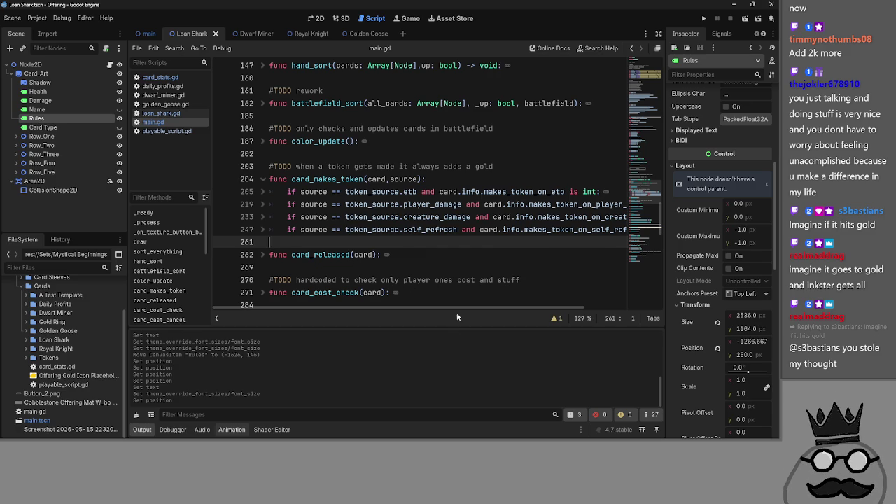
{"action": "scroll", "coordinate": [439, 296], "scroll_direction": "down", "scroll_amount": 2}
{"action": "scroll", "coordinate": [420, 295], "scroll_direction": "up", "scroll_amount": 2}
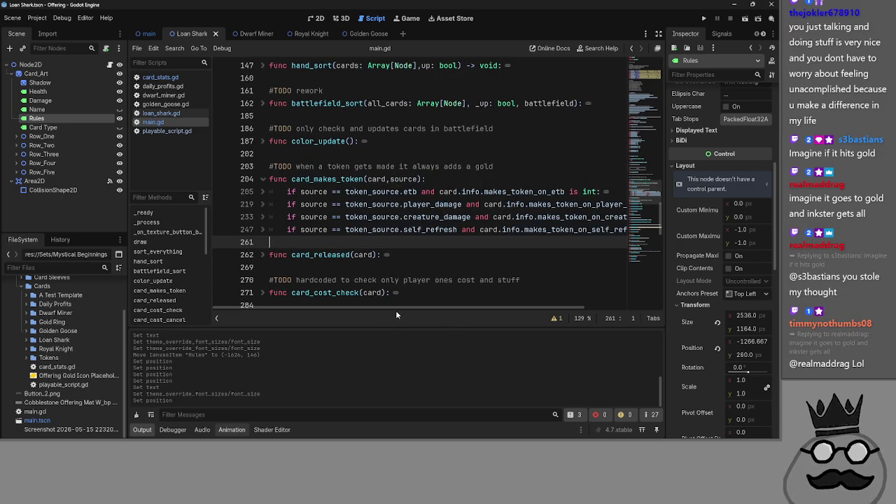
{"action": "mouse_move", "coordinate": [396, 308]}
{"action": "left_mouse_down"}
{"action": "mouse_move", "coordinate": [520, 316]}
{"action": "mouse_move", "coordinate": [314, 305]}
{"action": "left_mouse_up"}
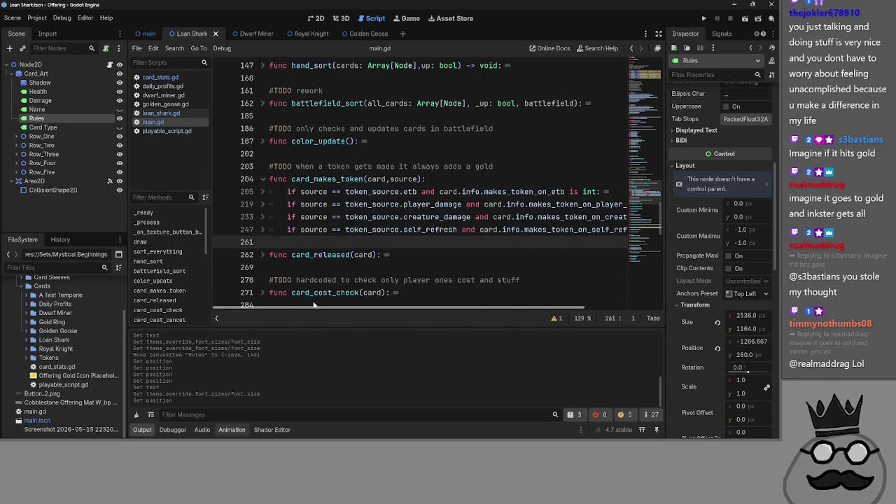
Add a blank line after damage_ability in loan_shark.gd, then fold card_makes_token in main.gd
{"action": "left_click", "coordinate": [161, 113]}
{"action": "scroll", "coordinate": [372, 212], "scroll_direction": "up", "scroll_amount": 2}
{"action": "left_click", "coordinate": [369, 255]}
{"action": "left_click", "coordinate": [378, 233]}
{"action": "left_click", "coordinate": [417, 221]}
{"action": "key", "text": "Return"}
{"action": "type", "text": "ca"}
{"action": "key", "text": "BackSpace"}
{"action": "key", "text": "BackSpace"}
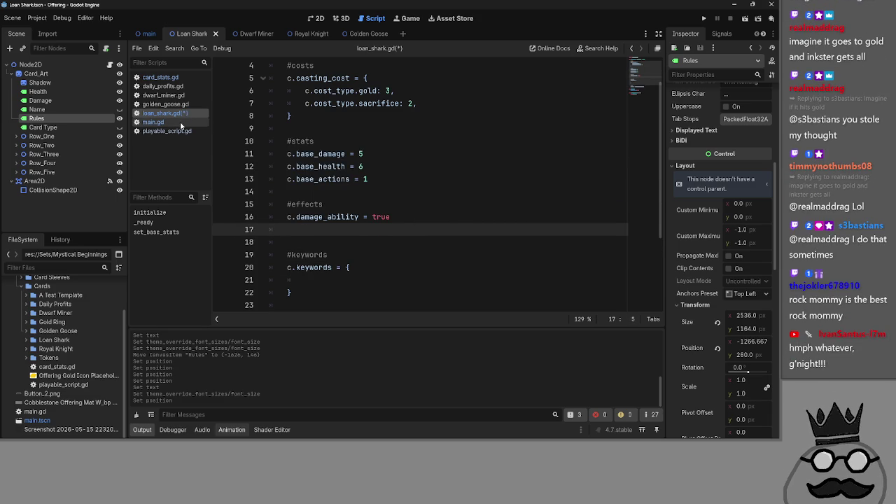
{"action": "left_click", "coordinate": [153, 121]}
{"action": "left_click", "coordinate": [263, 179]}
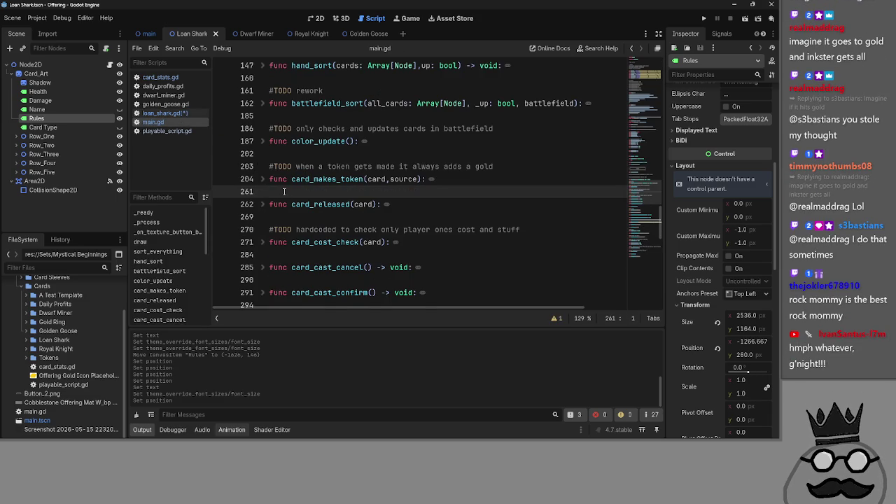
Write 'func card_get_buff(card,source):' on line 262 above card_released and start its body
{"action": "key", "text": "Return"}
{"action": "key", "text": "Up"}
{"action": "key", "text": "Return"}
{"action": "type", "text": "ca"}
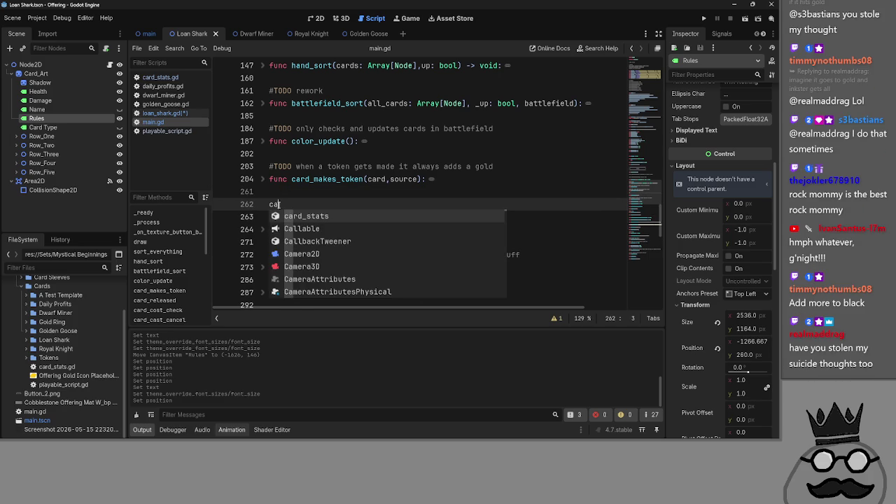
{"action": "key", "text": "BackSpace"}
{"action": "key", "text": "BackSpace"}
{"action": "type", "text": "fun"}
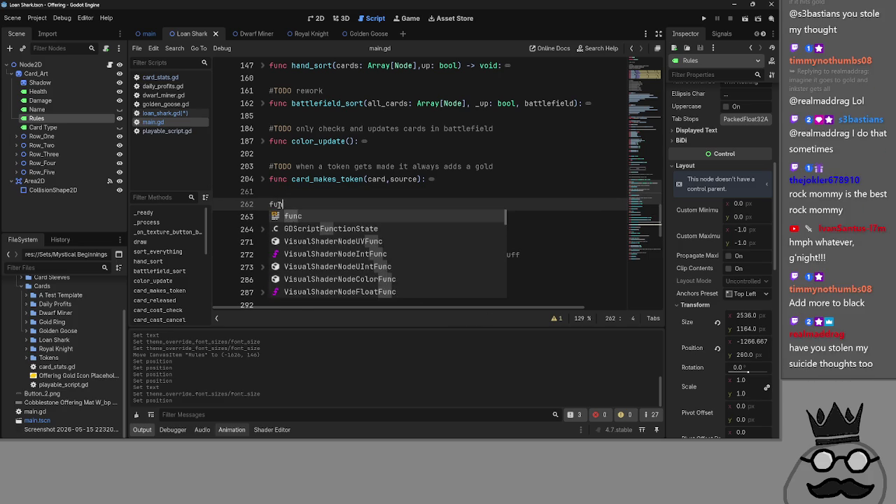
{"action": "type", "text": "c card_"}
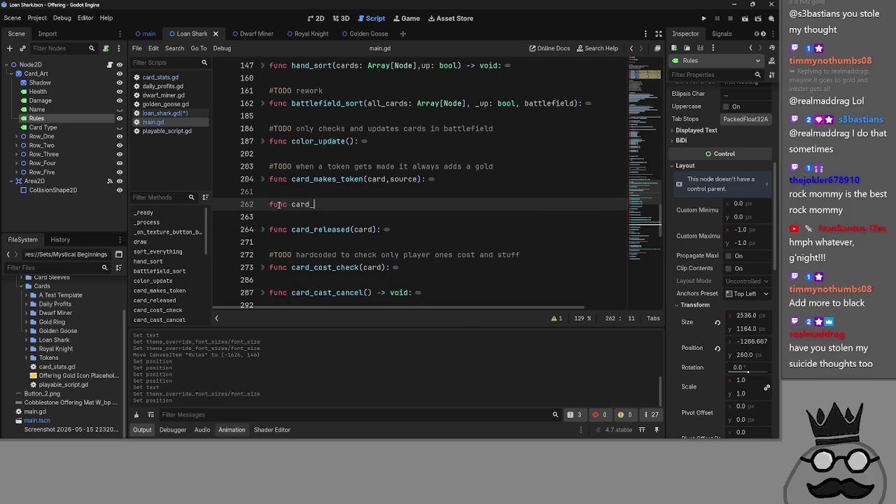
{"action": "type", "text": "get_buff():"}
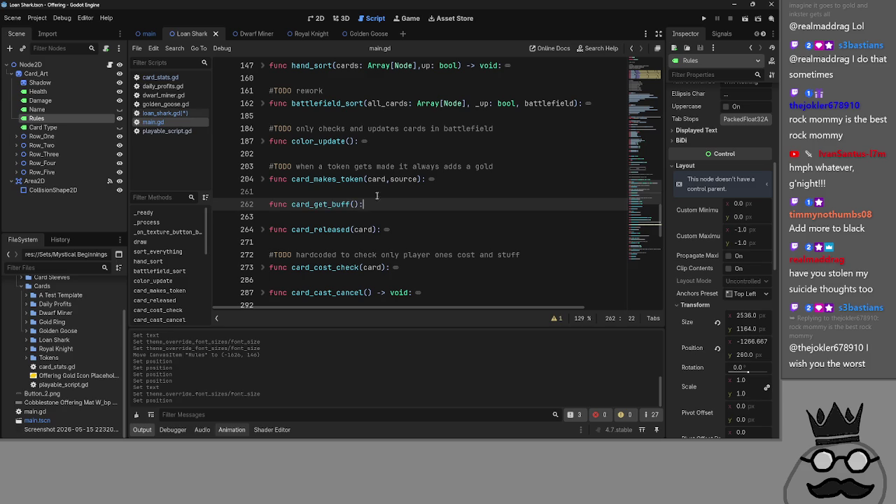
{"action": "type", "text": "rd,os"}
{"action": "key", "text": "BackSpace"}
{"action": "key", "text": "BackSpace"}
{"action": "type", "text": "source"}
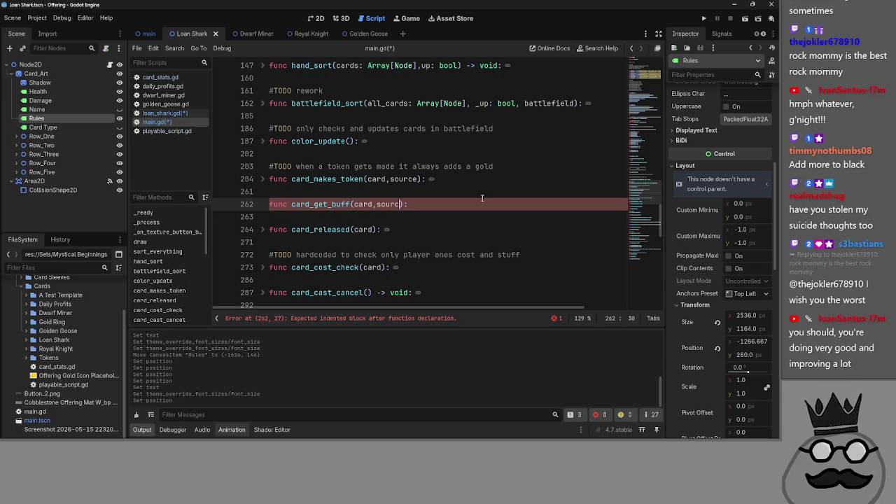
{"action": "key", "text": "End"}
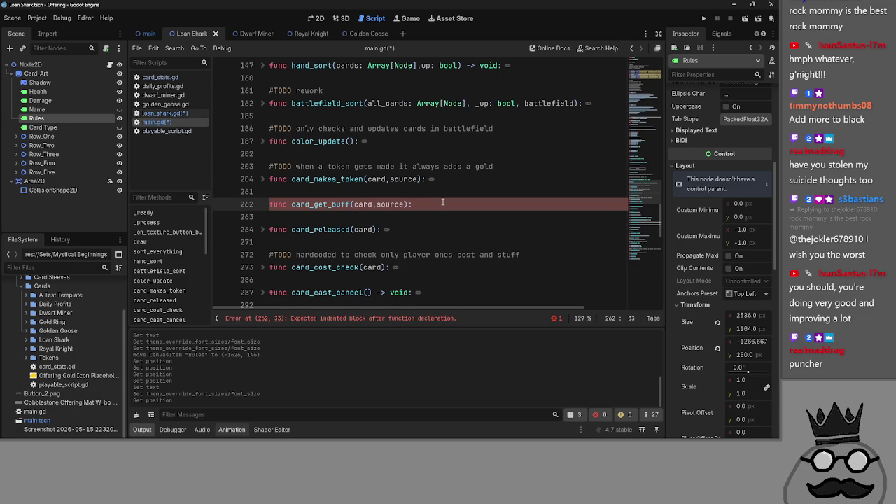
{"action": "key", "text": "Return"}
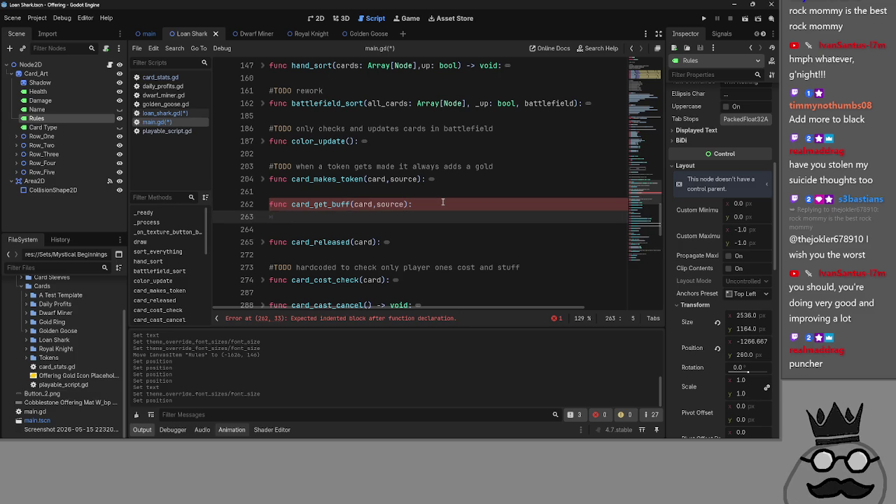
Unfold card_makes_token and fold its four if-blocks
{"action": "left_click", "coordinate": [264, 179]}
{"action": "left_click", "coordinate": [263, 192]}
{"action": "left_click", "coordinate": [262, 204]}
{"action": "left_click", "coordinate": [263, 217]}
{"action": "left_click", "coordinate": [262, 230]}
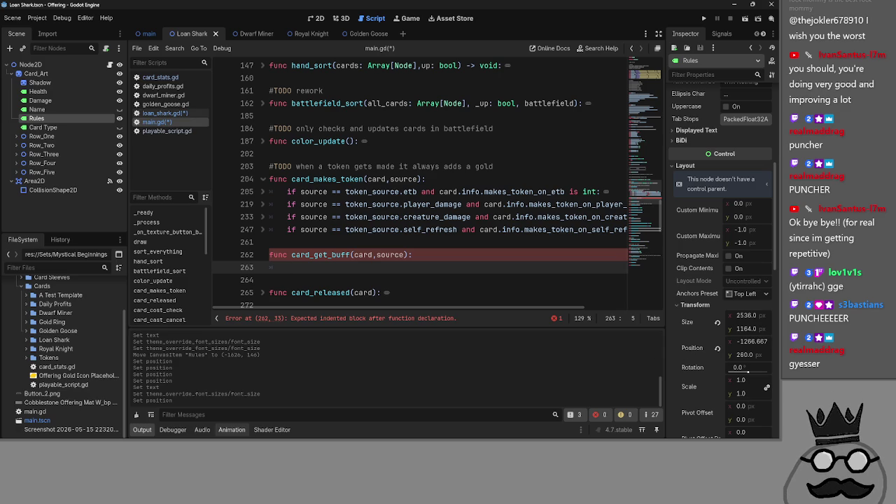
{"action": "key", "text": "alt+Tab"}
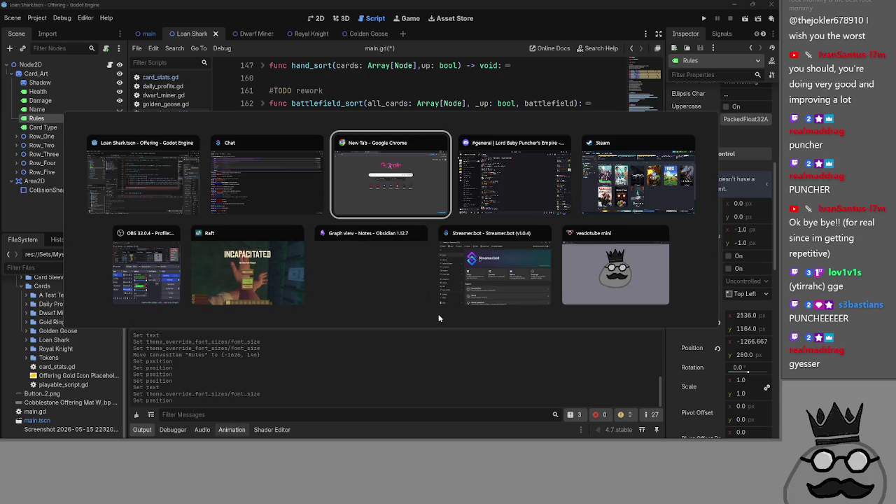
{"action": "key", "text": "Escape"}
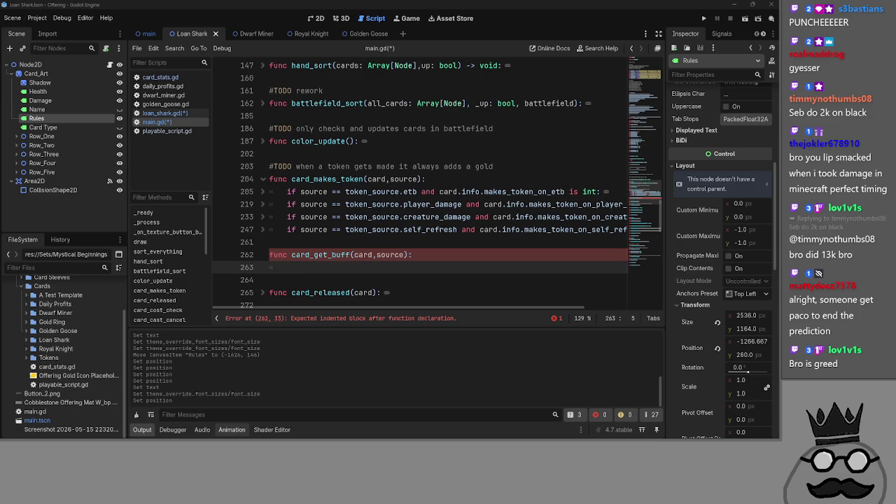
Insert 's' after 'get' so the stub name reads card_gets_buff
{"action": "double_click", "coordinate": [320, 255]}
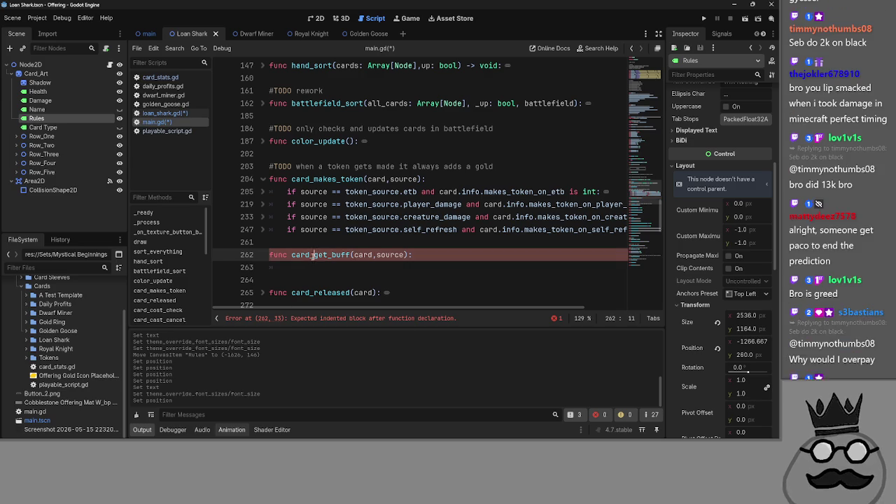
{"action": "left_click", "coordinate": [320, 267]}
{"action": "left_click", "coordinate": [328, 254]}
{"action": "type", "text": "s"}
{"action": "key", "text": "Down"}
Append 'ed' after 'buff' to make the declaration card_gets_buffed(card,source)
{"action": "double_click", "coordinate": [312, 256]}
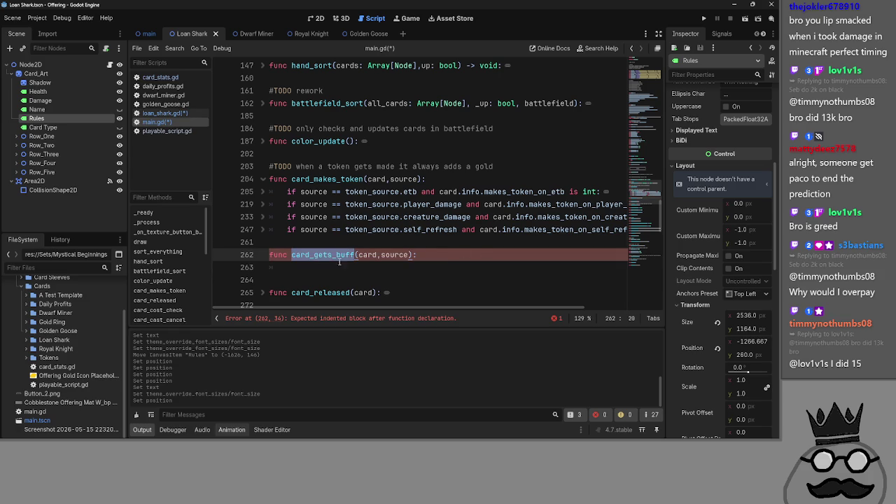
{"action": "left_click", "coordinate": [336, 256]}
{"action": "type", "text": "ed"}
{"action": "left_click", "coordinate": [472, 251]}
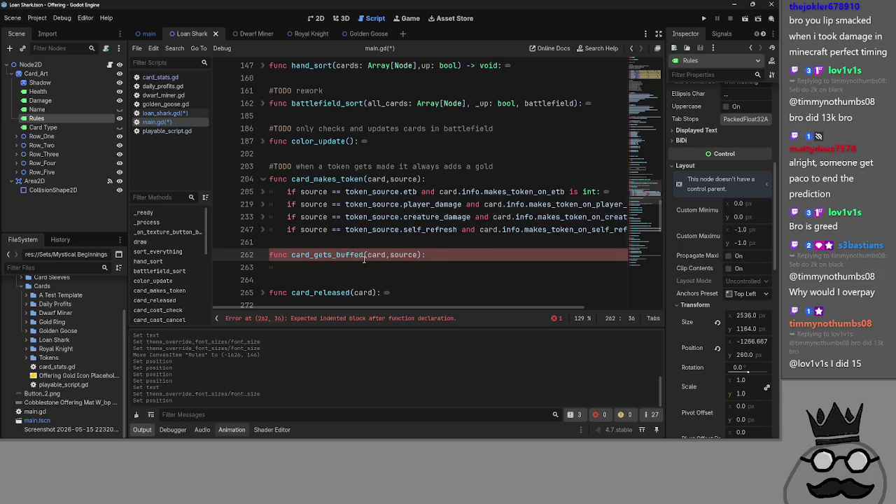
{"action": "key", "text": "BackSpace"}
{"action": "key", "text": "BackSpace"}
{"action": "left_click", "coordinate": [438, 254]}
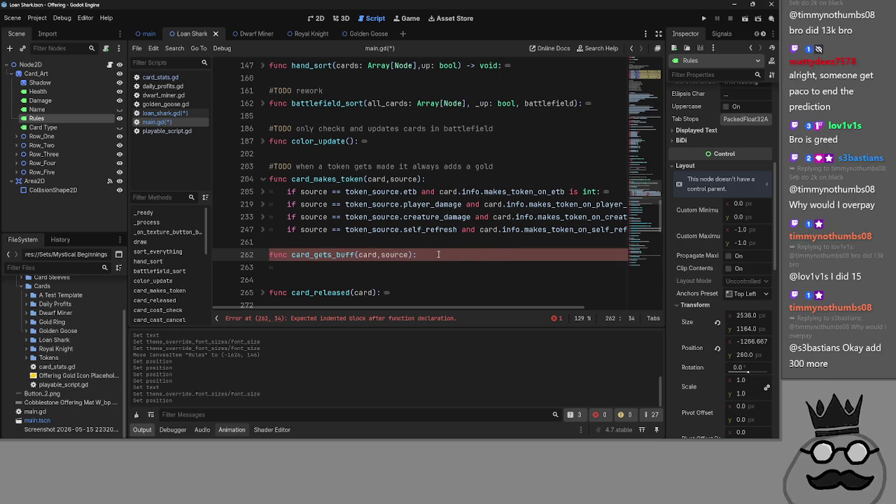
{"action": "left_click", "coordinate": [353, 255]}
{"action": "type", "text": "ed"}
{"action": "left_click", "coordinate": [490, 256]}
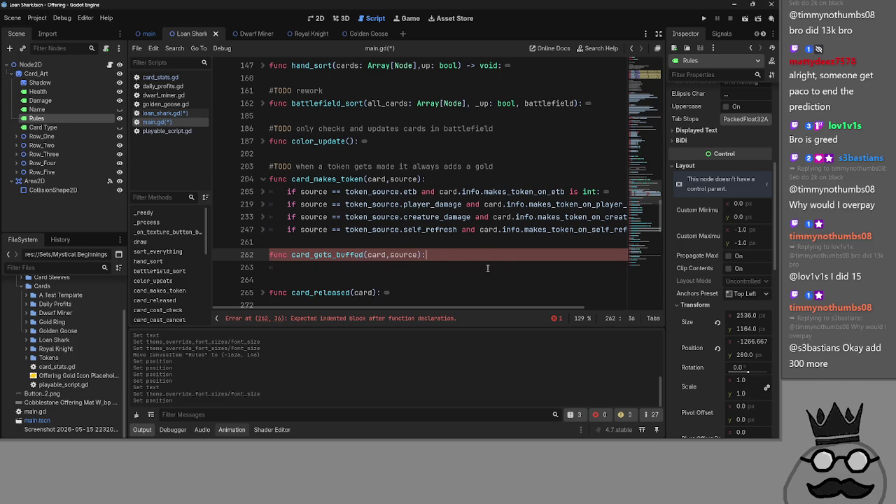
Start an indented empty body line 263, glance at loan_shark.gd, and return to main.gd
{"action": "left_click_drag", "start_coordinate": [271, 255], "coordinate": [423, 256]}
{"action": "scroll", "coordinate": [450, 259], "scroll_direction": "down", "scroll_amount": 10}
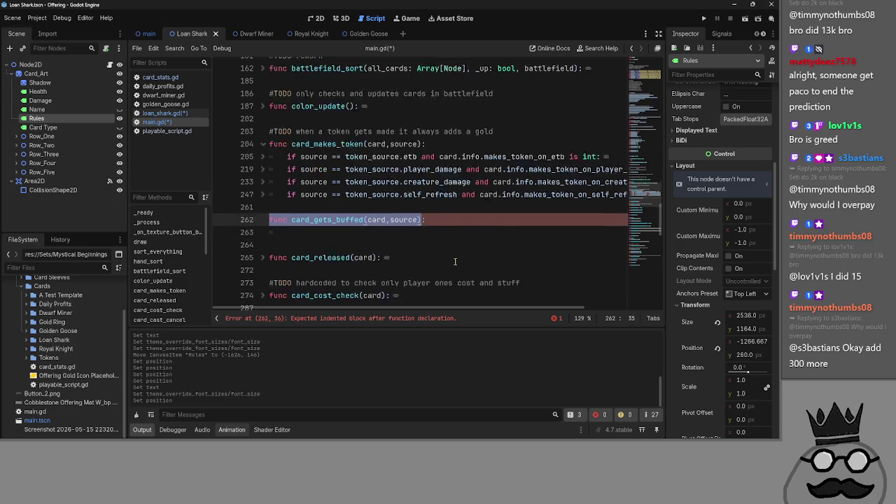
{"action": "scroll", "coordinate": [452, 259], "scroll_direction": "up", "scroll_amount": 9}
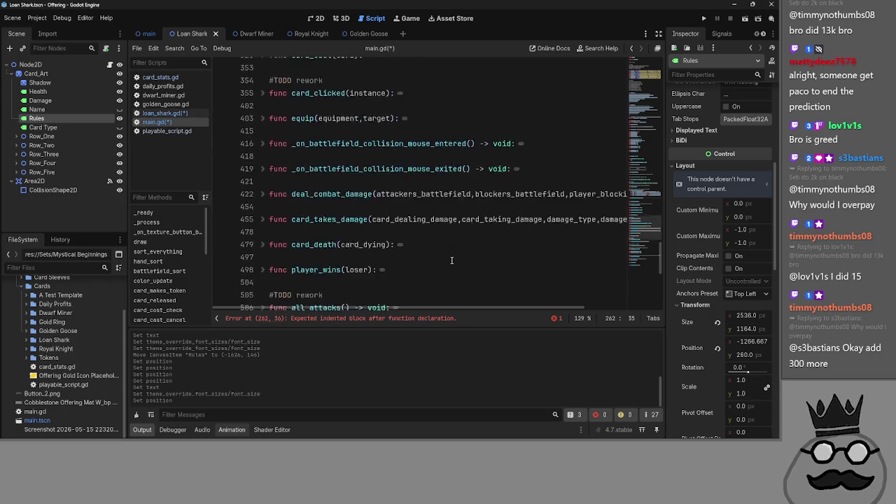
{"action": "key", "text": "End"}
{"action": "key", "text": "Return"}
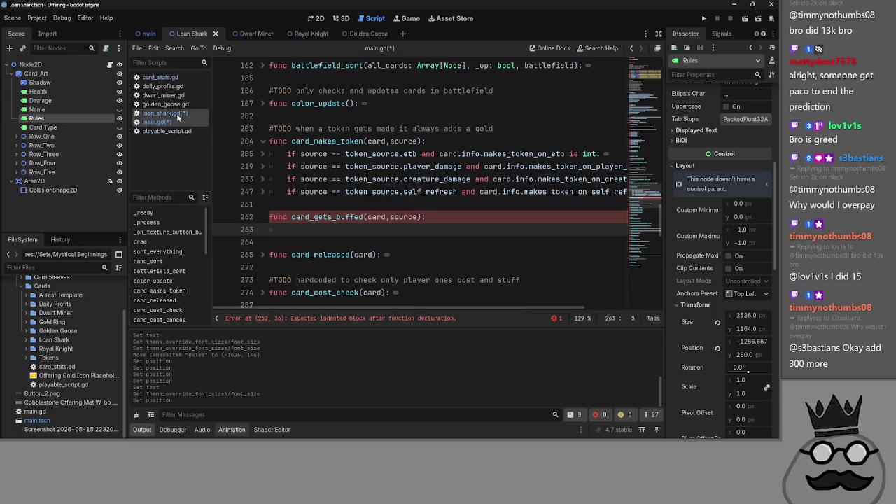
{"action": "left_click", "coordinate": [165, 113]}
{"action": "left_click", "coordinate": [171, 122]}
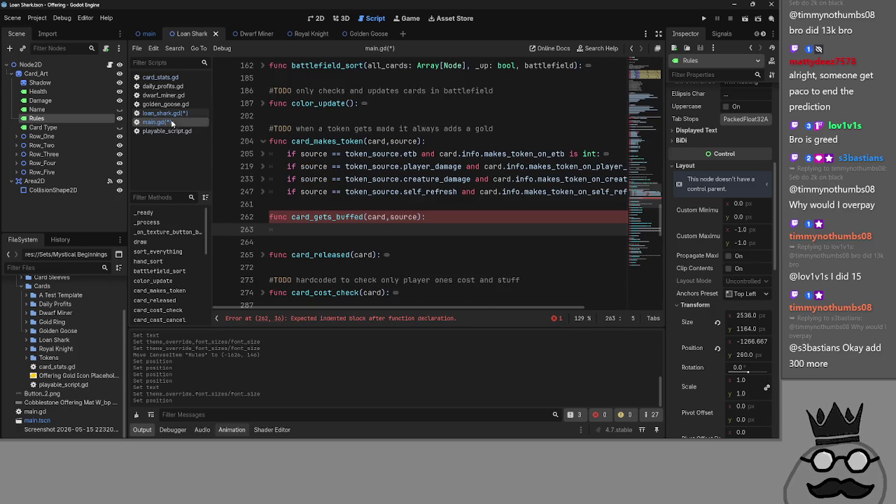
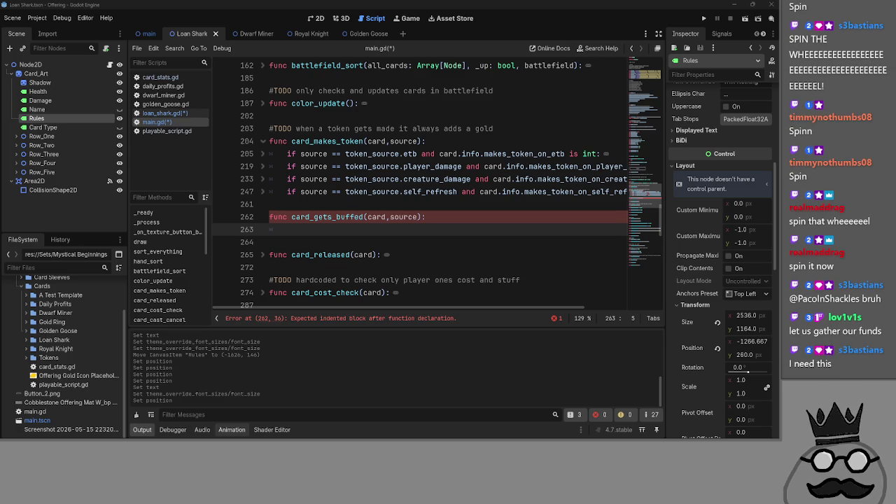
Bring the wheelofnames.com Roulette wheel window forward and maximize it to full screen
{"action": "key", "text": "alt+Tab"}
{"action": "double_click", "coordinate": [563, 127]}
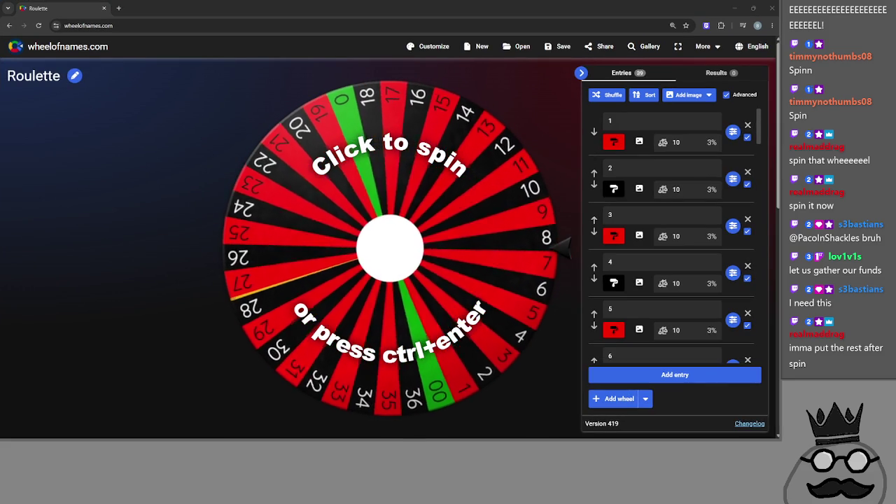
Dock the Twitch prediction page as a tab beside Roulette and highlight the Black and Gold totals
{"action": "key", "text": "alt+Tab"}
{"action": "left_click_drag", "start_coordinate": [319, 112], "coordinate": [182, 8]}
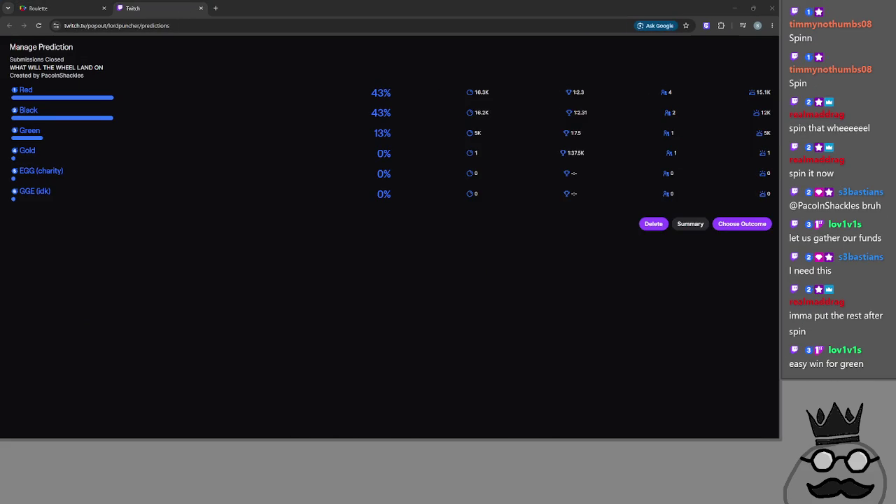
{"action": "left_click", "coordinate": [498, 75]}
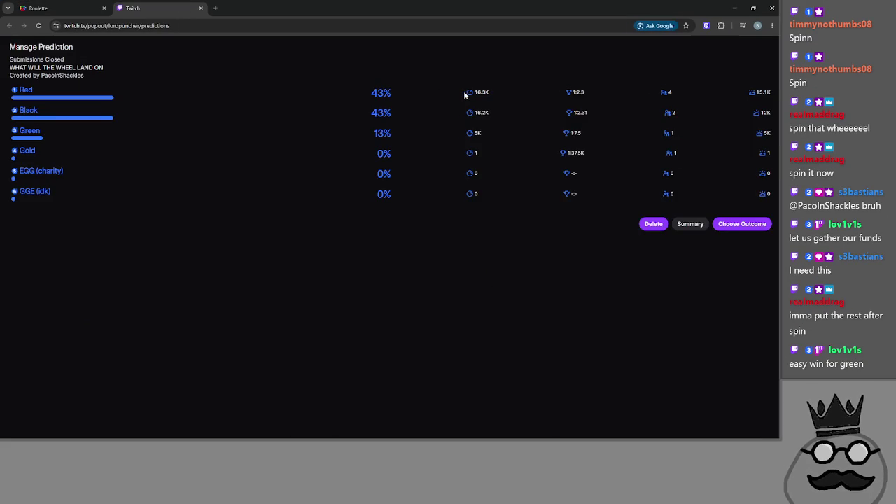
{"action": "mouse_move", "coordinate": [493, 114]}
{"action": "left_mouse_down"}
{"action": "mouse_move", "coordinate": [461, 121]}
{"action": "mouse_move", "coordinate": [490, 134]}
{"action": "mouse_move", "coordinate": [420, 135]}
{"action": "left_mouse_up"}
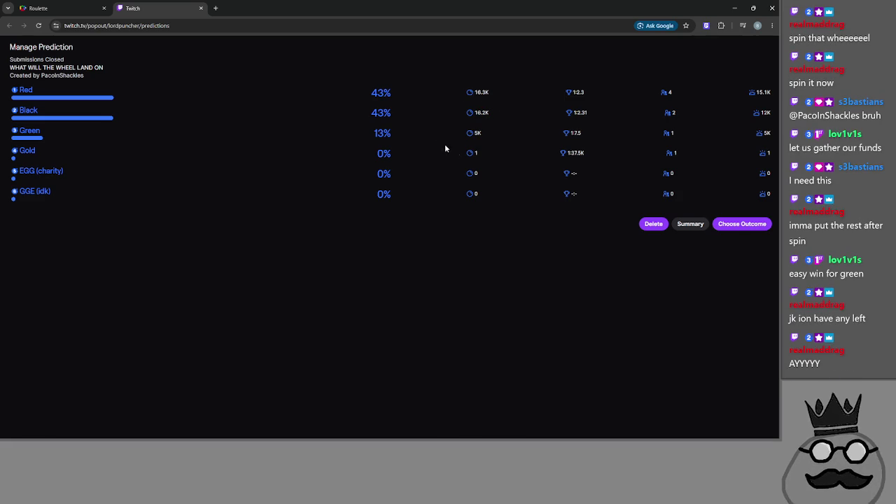
{"action": "left_click_drag", "start_coordinate": [501, 153], "coordinate": [437, 154]}
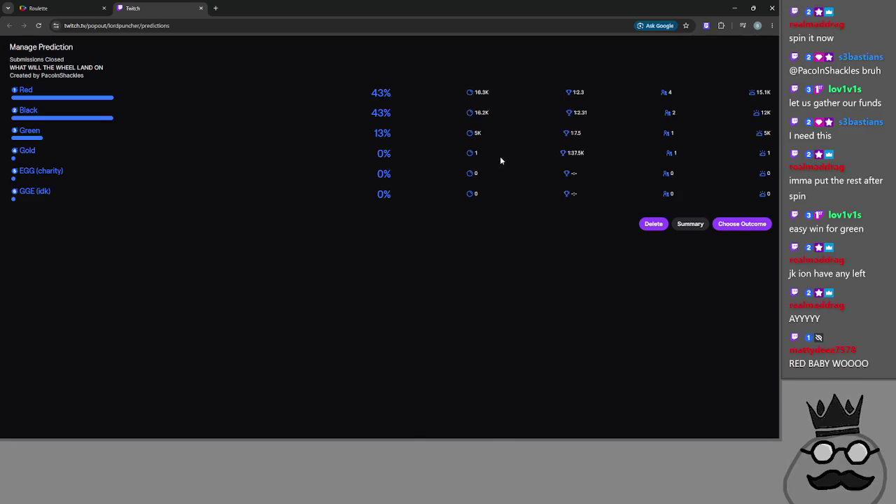
Spin the Roulette wheel, which lands on 25, then return to the prediction page
{"action": "mouse_move", "coordinate": [765, 157]}
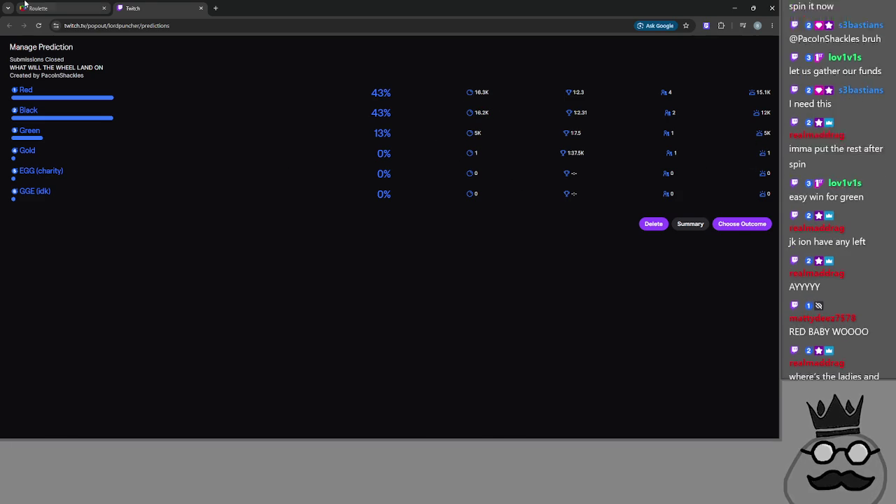
{"action": "left_click", "coordinate": [38, 8]}
{"action": "left_click", "coordinate": [429, 257]}
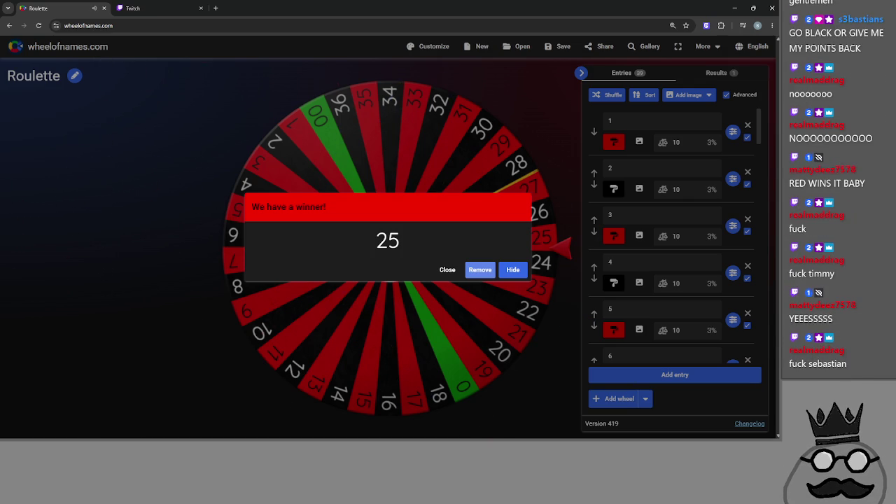
{"action": "left_click", "coordinate": [120, 6]}
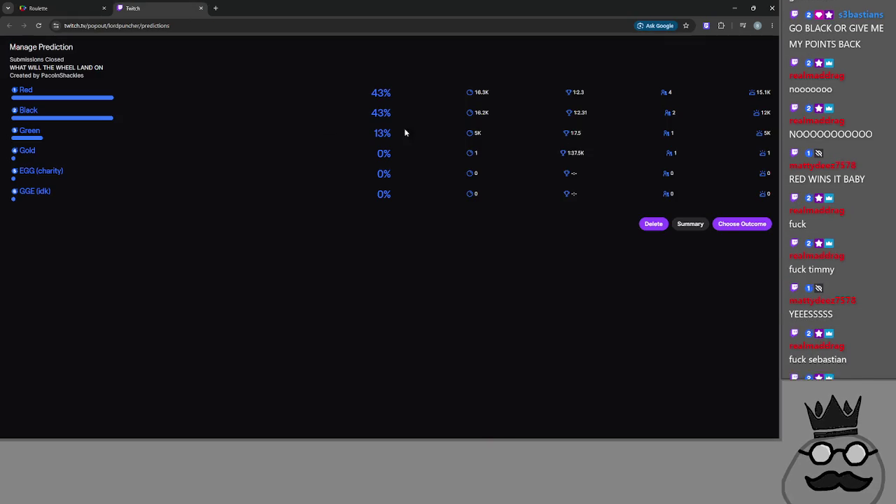
Check the wheel result of 25 and pick Red as the prediction's winning outcome
{"action": "mouse_move", "coordinate": [763, 91]}
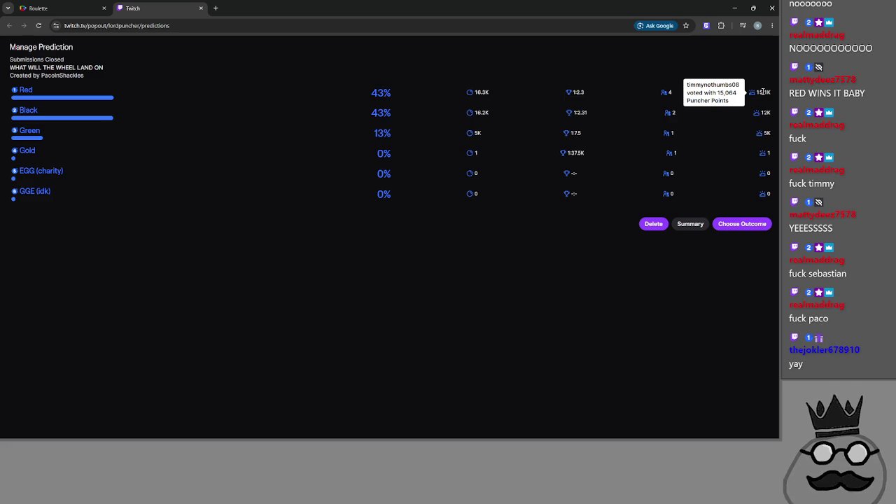
{"action": "left_click", "coordinate": [63, 7]}
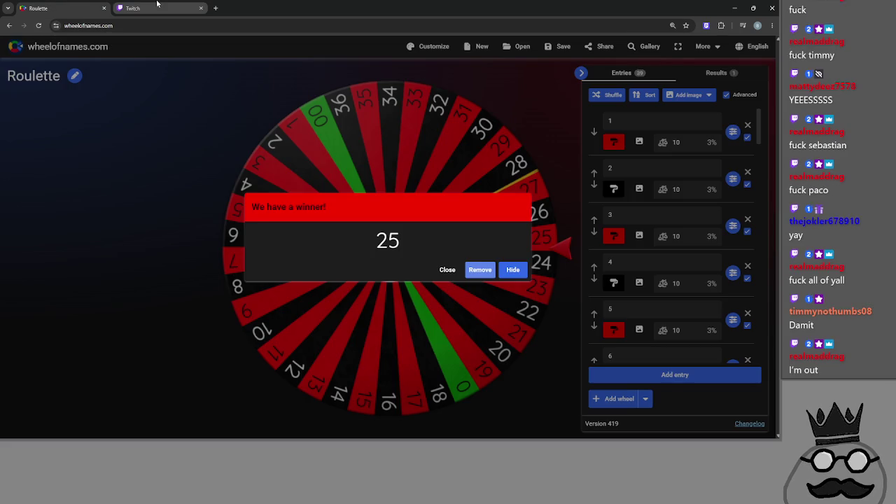
{"action": "mouse_move", "coordinate": [148, 4]}
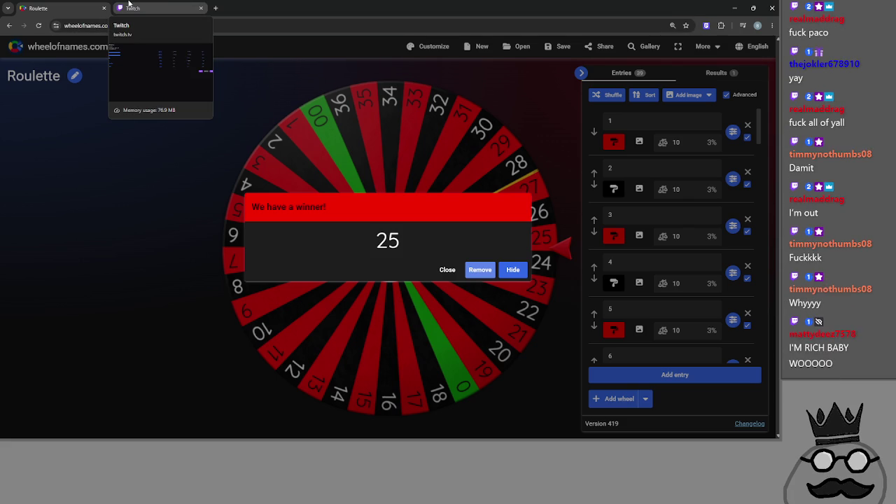
{"action": "left_click", "coordinate": [129, 5]}
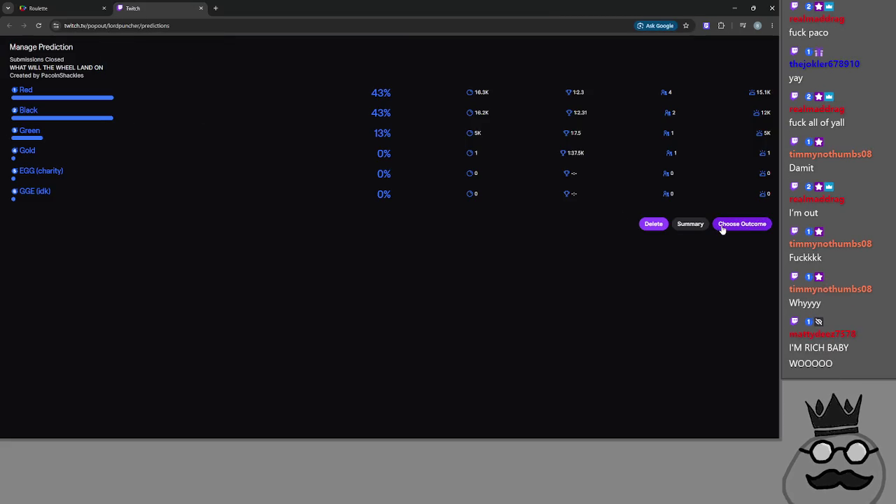
{"action": "left_click", "coordinate": [720, 225]}
{"action": "left_click", "coordinate": [94, 86]}
Confirm Red as the result, awarding 37K points to 4 viewers, then return to Godot
{"action": "left_click", "coordinate": [42, 7]}
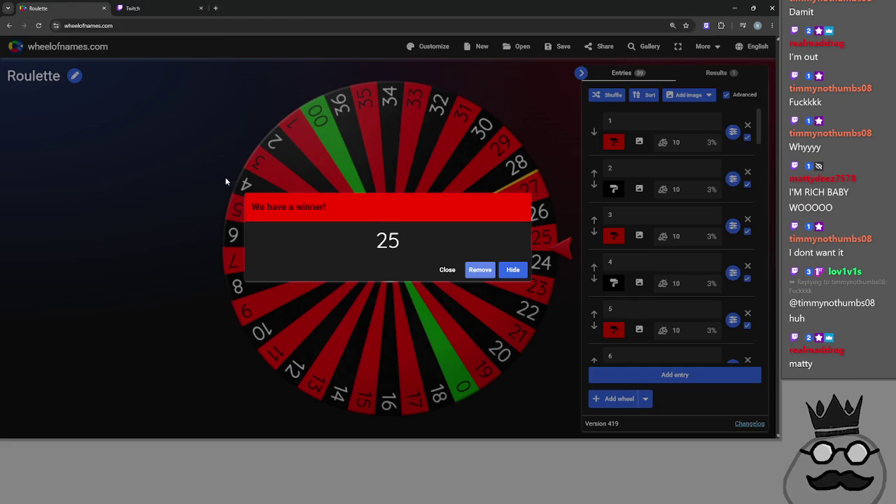
{"action": "left_click", "coordinate": [133, 7]}
{"action": "left_click", "coordinate": [38, 7]}
{"action": "left_click", "coordinate": [132, 8]}
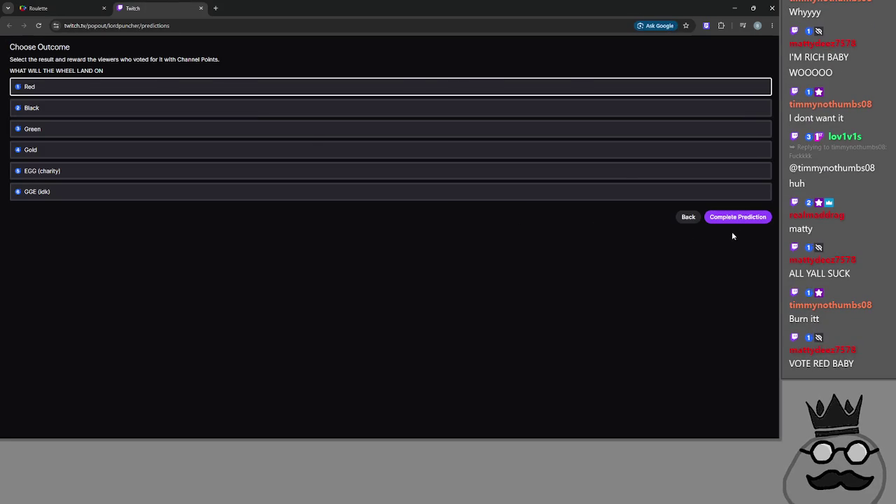
{"action": "left_click", "coordinate": [736, 217]}
{"action": "left_click", "coordinate": [84, 8]}
{"action": "left_click", "coordinate": [133, 7]}
{"action": "left_click", "coordinate": [741, 110]}
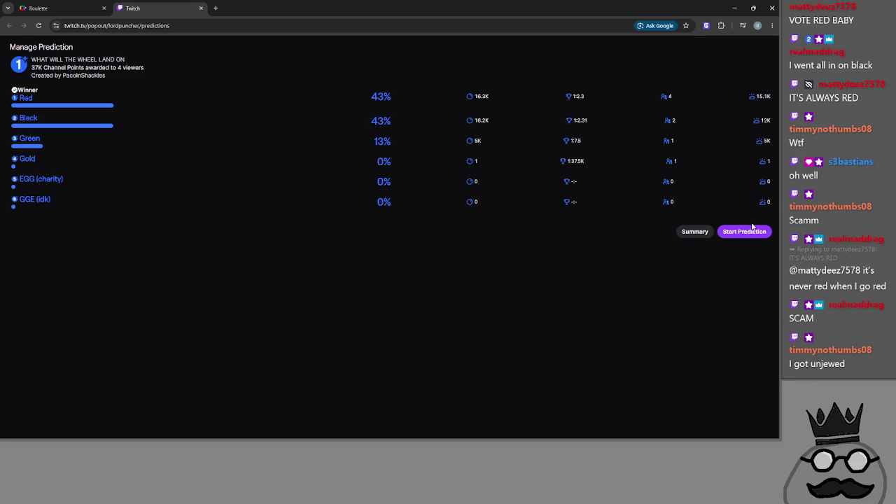
{"action": "left_click", "coordinate": [66, 4]}
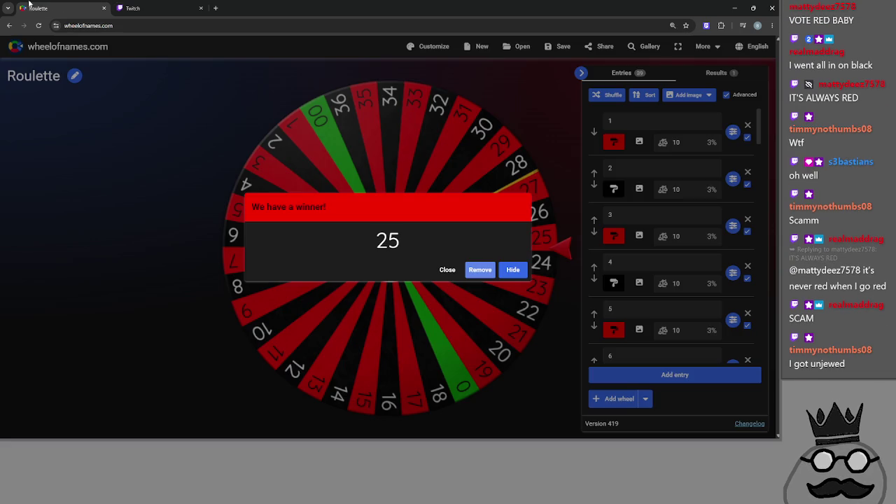
{"action": "key", "text": "alt+Tab"}
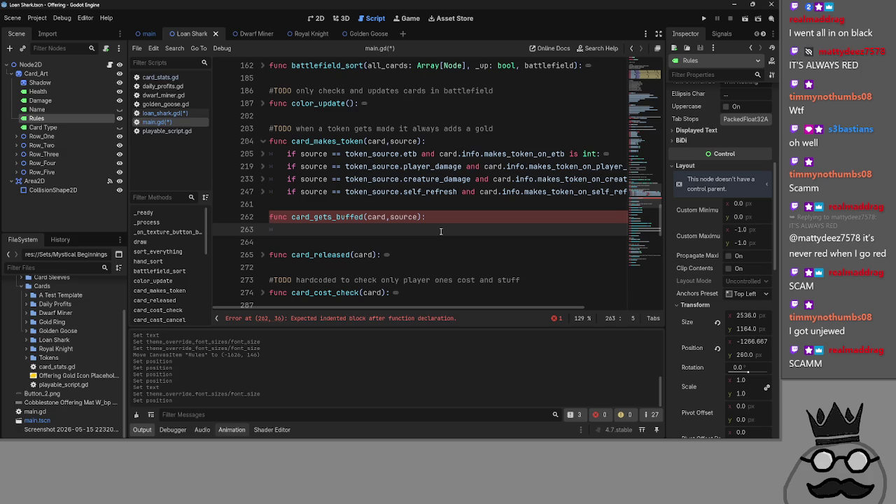
Type 'if source =' in card_gets_buffed and add 'enum buff_source {' below token_source
{"action": "type", "text": "if source =="}
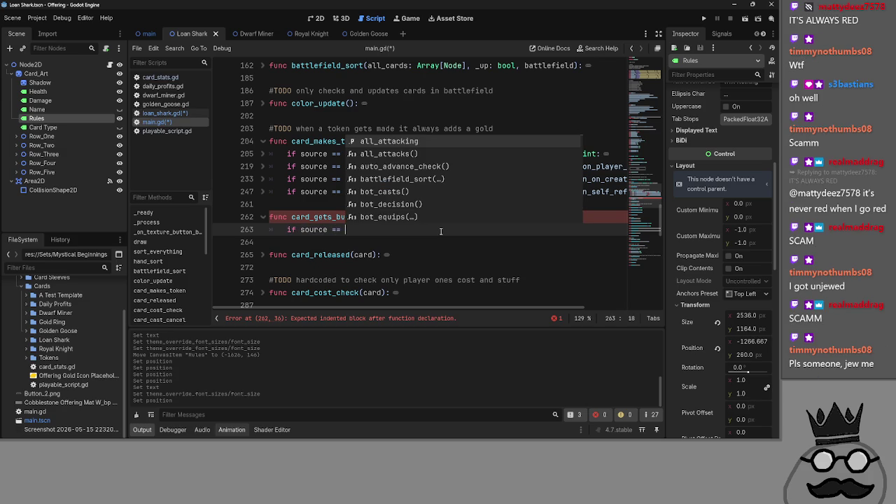
{"action": "scroll", "coordinate": [430, 237], "scroll_direction": "up", "scroll_amount": 10}
{"action": "scroll", "coordinate": [427, 239], "scroll_direction": "up", "scroll_amount": 8}
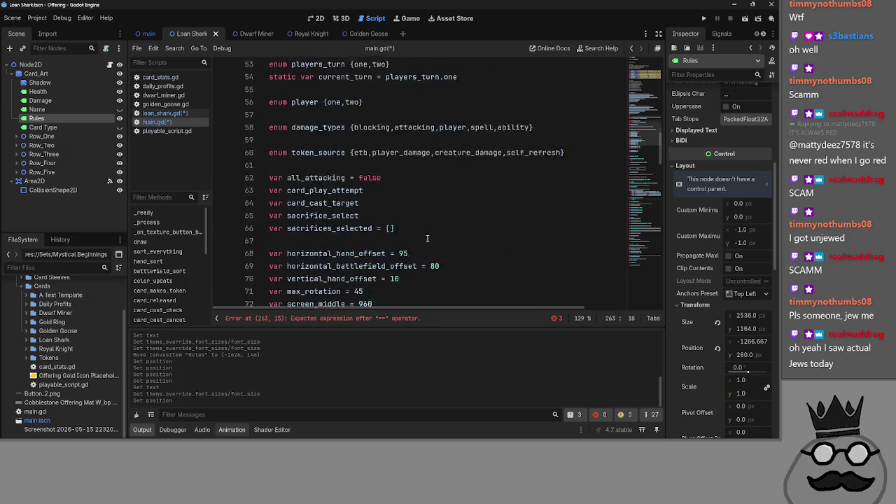
{"action": "left_click", "coordinate": [324, 280]}
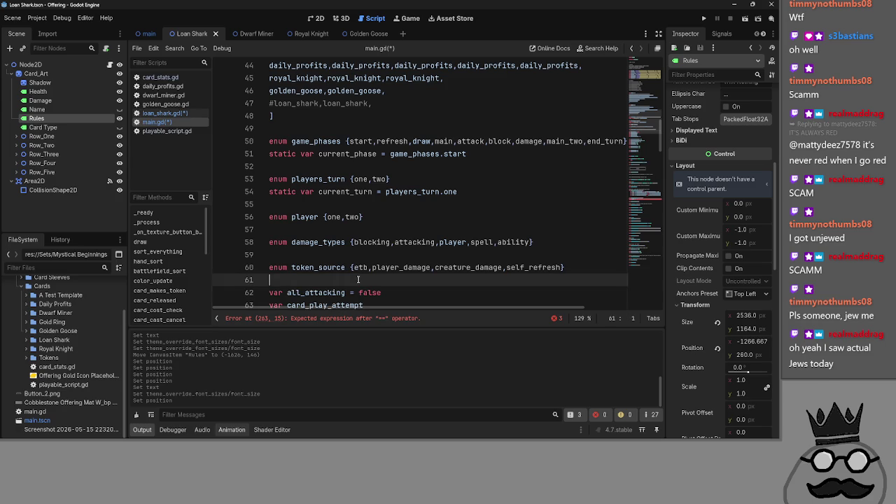
{"action": "key", "text": "Return"}
{"action": "key", "text": "Up"}
{"action": "type", "text": "enum buff"}
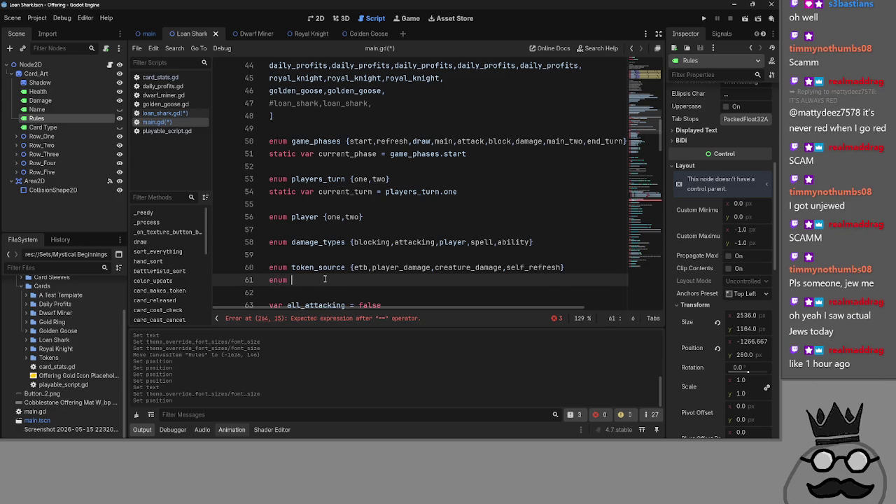
{"action": "type", "text": "_source "}
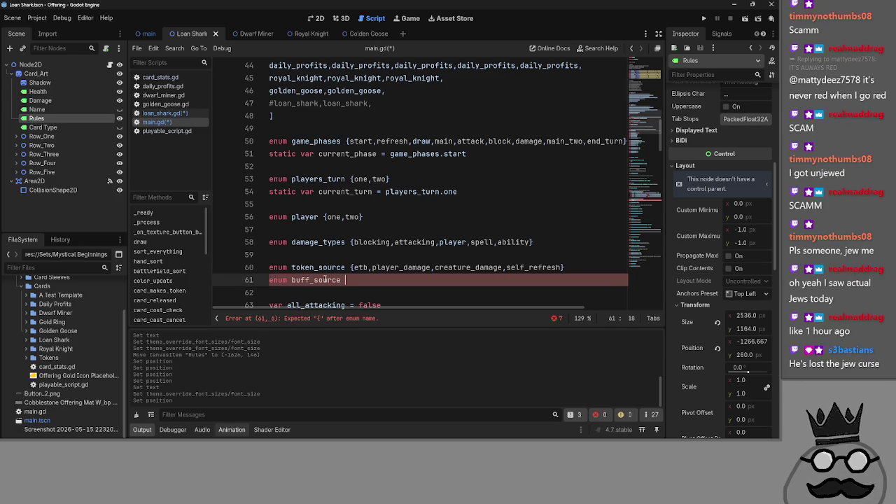
{"action": "type", "text": "{"}
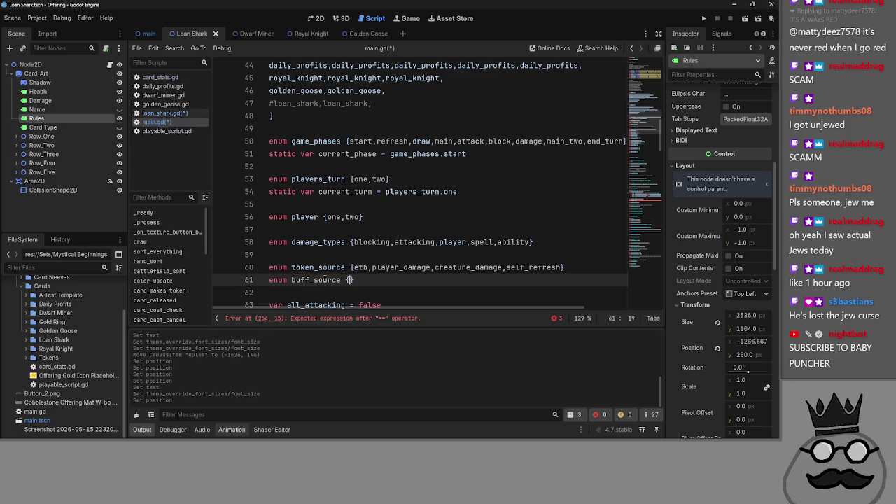
{"action": "type", "text": "etb"}
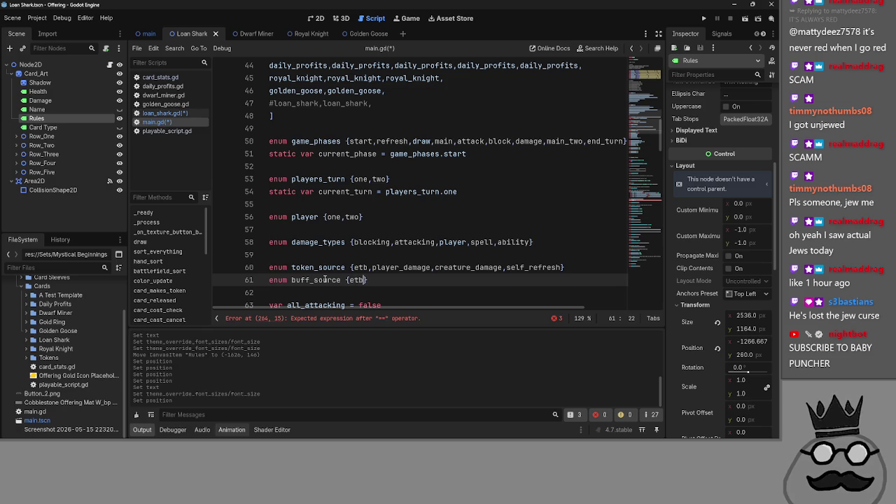
{"action": "key", "text": "BackSpace"}
{"action": "key", "text": "BackSpace"}
{"action": "key", "text": "BackSpace"}
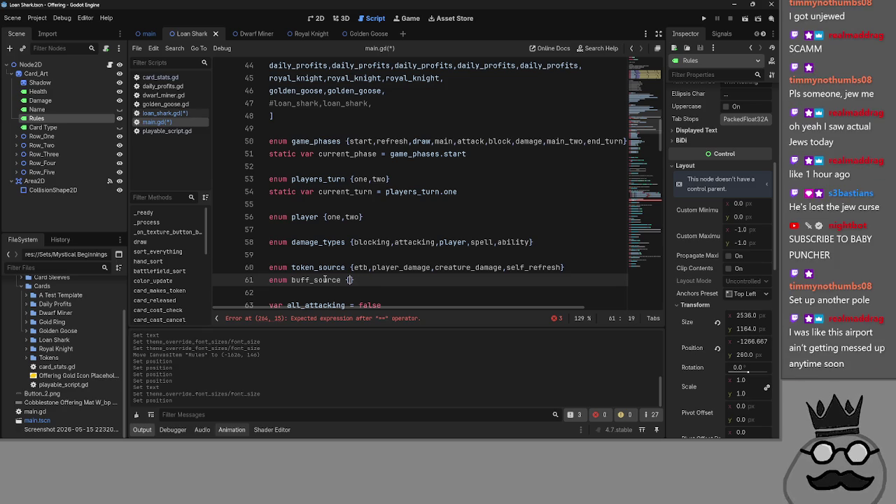
Scroll back down and open loan_shark.gd from the script list
{"action": "scroll", "coordinate": [325, 280], "scroll_direction": "down", "scroll_amount": 10}
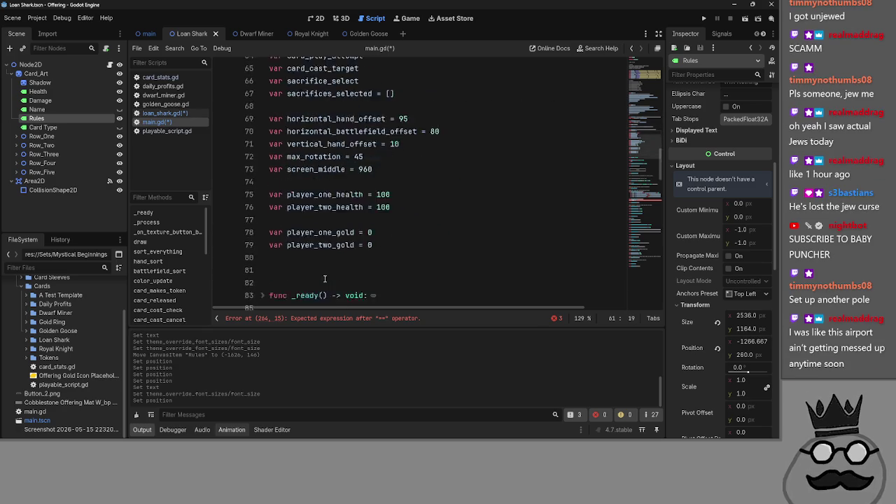
{"action": "scroll", "coordinate": [326, 280], "scroll_direction": "down", "scroll_amount": 4}
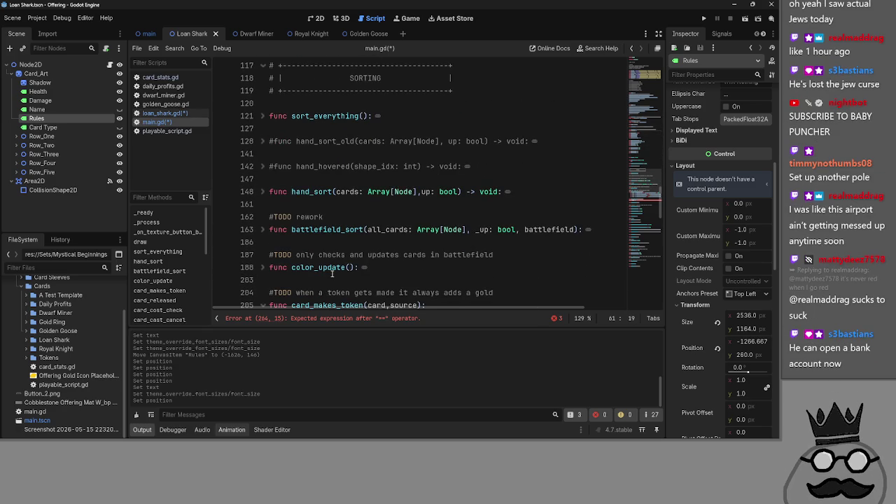
{"action": "left_click", "coordinate": [165, 113]}
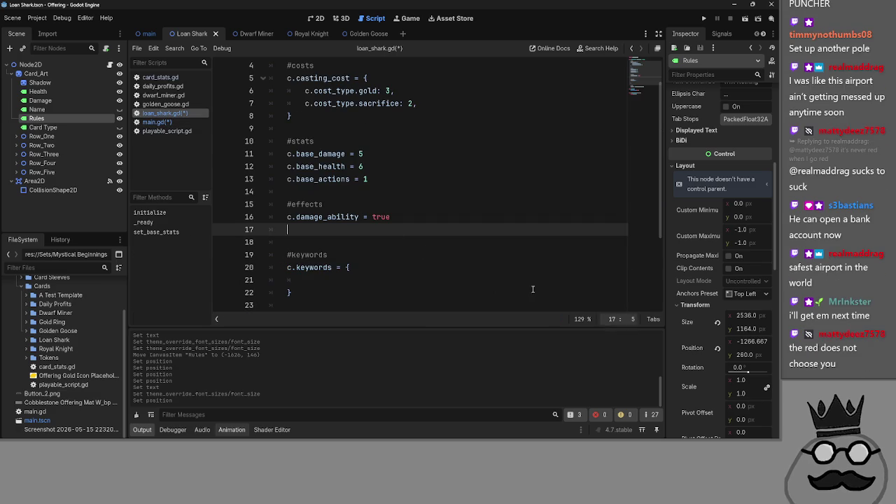
Delete the extra empty line before #keywords in loan_shark.gd
{"action": "left_click", "coordinate": [394, 191]}
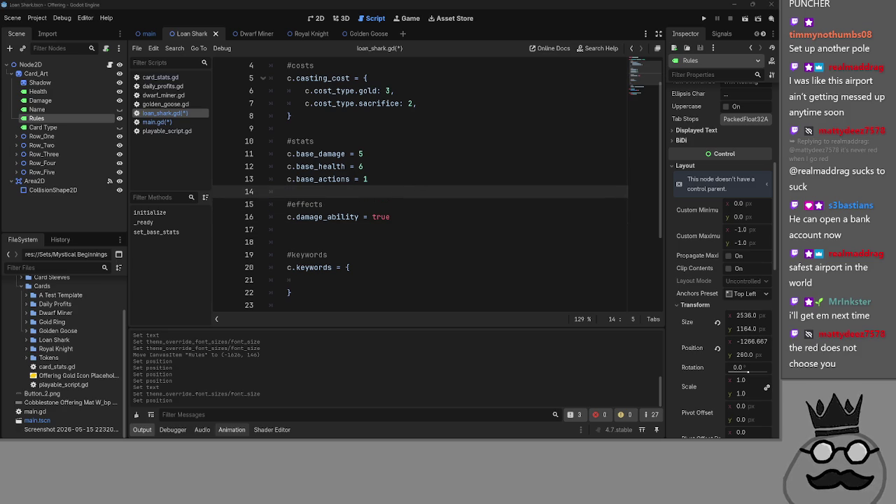
{"action": "scroll", "coordinate": [404, 185], "scroll_direction": "up", "scroll_amount": 1}
{"action": "left_click", "coordinate": [397, 155]}
{"action": "left_click", "coordinate": [400, 169]}
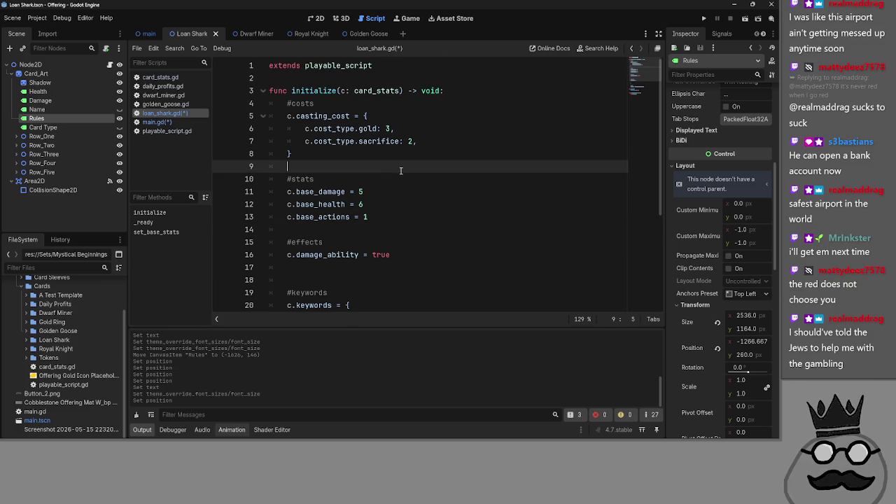
{"action": "left_click", "coordinate": [383, 180]}
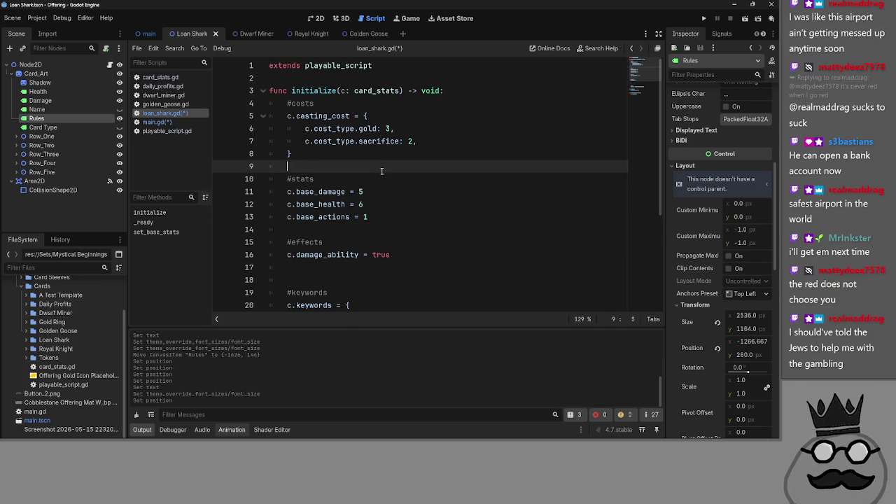
{"action": "left_click", "coordinate": [379, 115]}
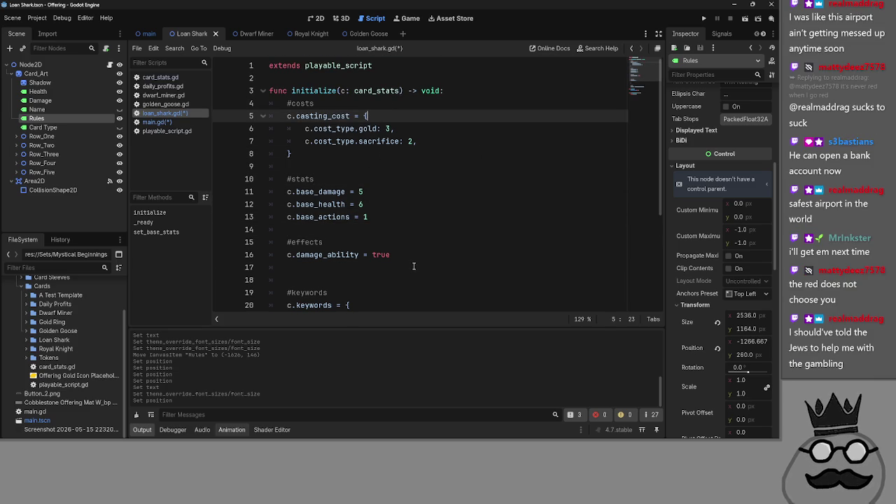
{"action": "scroll", "coordinate": [418, 265], "scroll_direction": "down", "scroll_amount": 4}
{"action": "scroll", "coordinate": [378, 231], "scroll_direction": "up", "scroll_amount": 2}
{"action": "left_click", "coordinate": [329, 153]}
{"action": "left_click", "coordinate": [332, 204]}
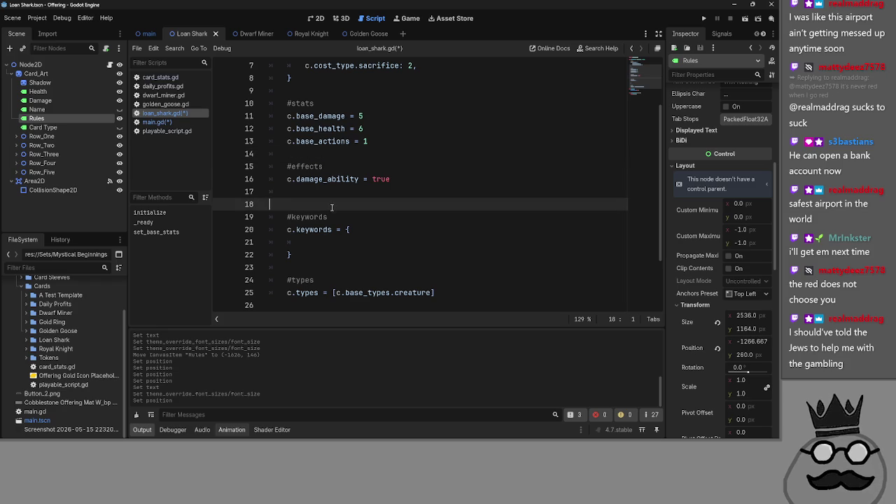
{"action": "key", "text": "BackSpace"}
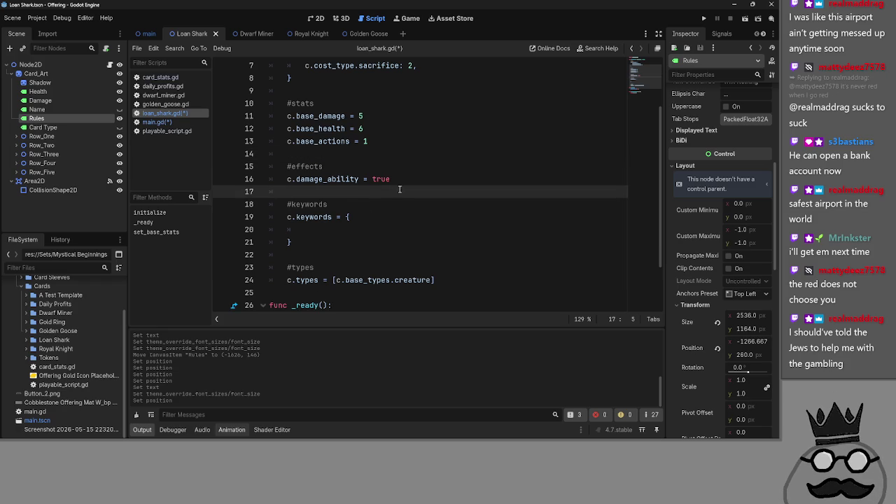
Browse the other card scripts, then open card_stats.gd at its effect variables
{"action": "left_click", "coordinate": [441, 180]}
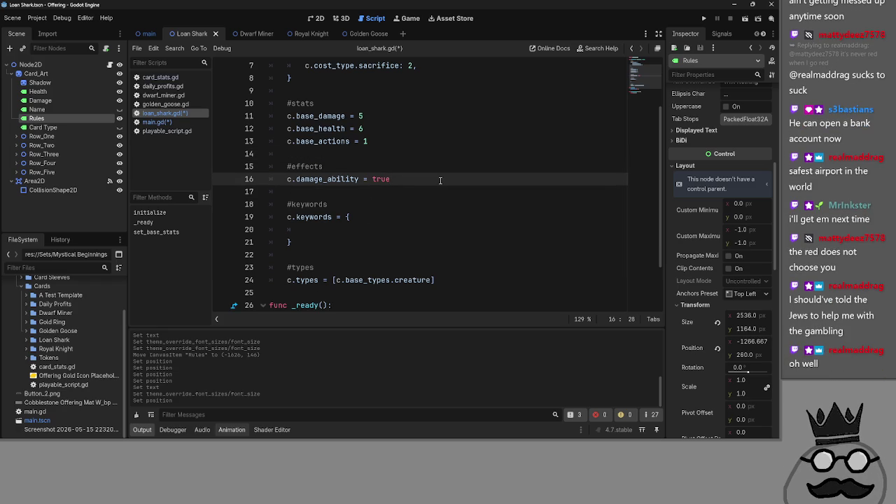
{"action": "left_click", "coordinate": [153, 122]}
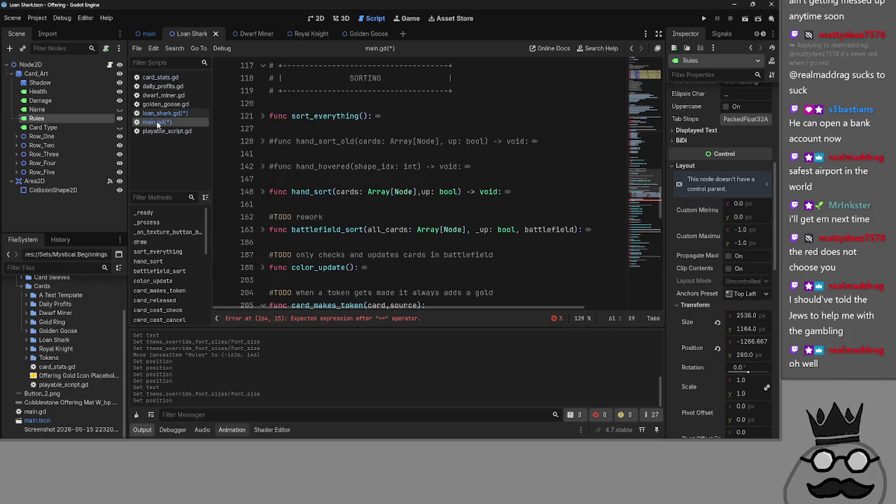
{"action": "left_click", "coordinate": [166, 131]}
{"action": "left_click", "coordinate": [165, 113]}
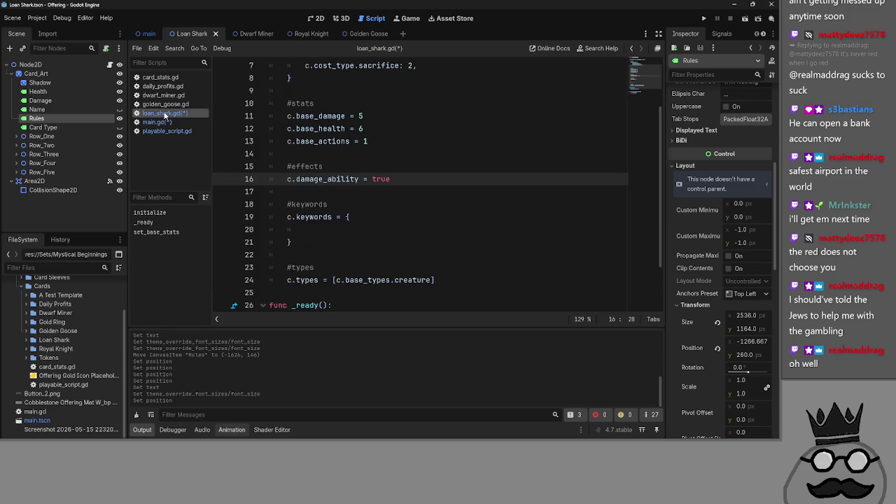
{"action": "left_click", "coordinate": [166, 104]}
{"action": "left_click", "coordinate": [165, 113]}
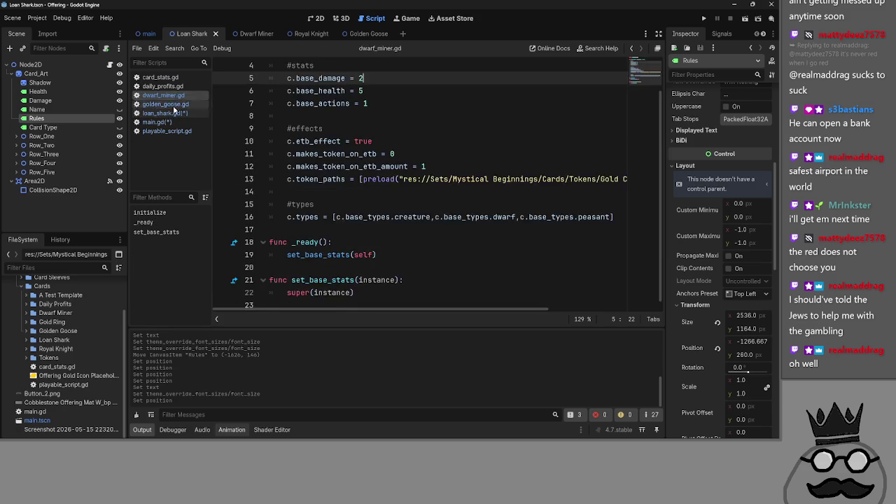
{"action": "left_click", "coordinate": [157, 122]}
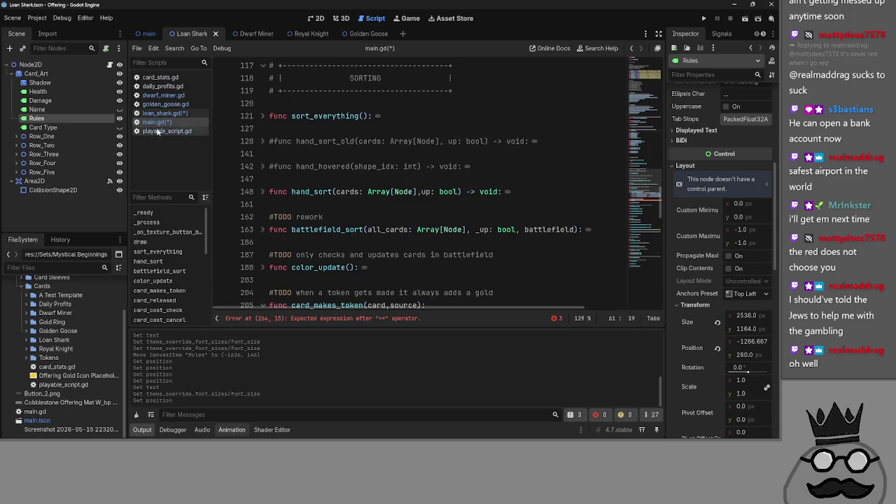
{"action": "left_click", "coordinate": [162, 131]}
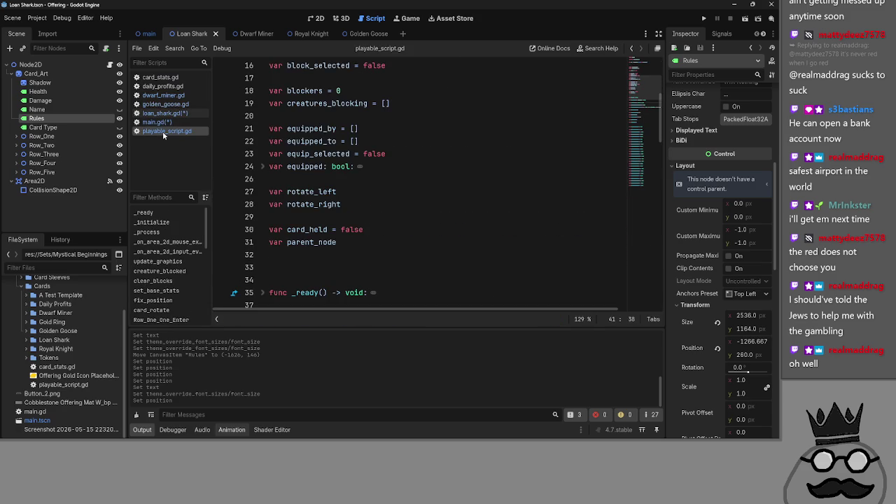
{"action": "scroll", "coordinate": [330, 216], "scroll_direction": "up", "scroll_amount": 3}
{"action": "scroll", "coordinate": [330, 216], "scroll_direction": "down", "scroll_amount": 5}
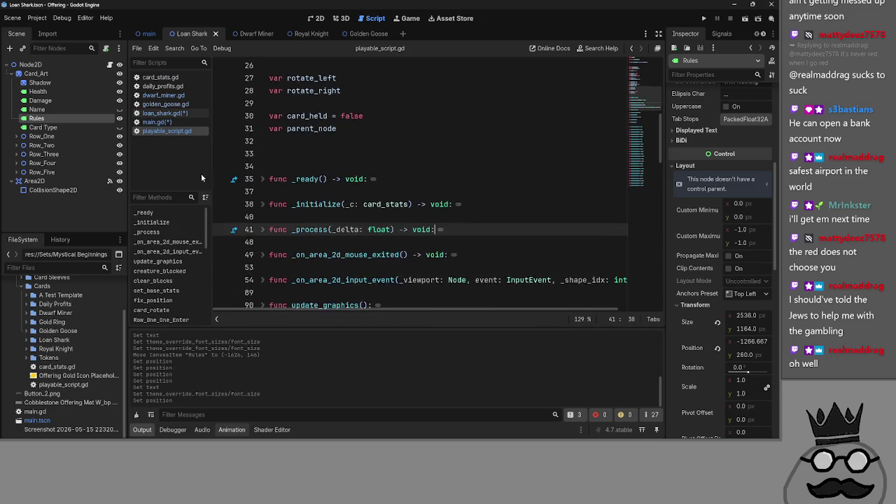
{"action": "left_click", "coordinate": [160, 77]}
{"action": "scroll", "coordinate": [322, 179], "scroll_direction": "down", "scroll_amount": 3}
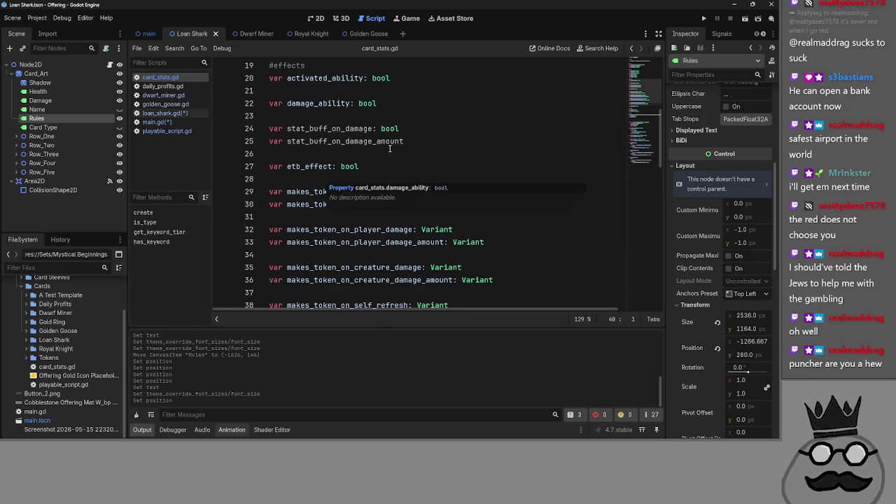
Look over the stat_buff_on_damage_amount variable in card_stats.gd
{"action": "scroll", "coordinate": [322, 182], "scroll_direction": "up", "scroll_amount": 2}
{"action": "left_click", "coordinate": [406, 217]}
{"action": "double_click", "coordinate": [299, 217]}
{"action": "left_click", "coordinate": [402, 217]}
{"action": "key", "text": "Down"}
{"action": "double_click", "coordinate": [403, 217]}
{"action": "left_click", "coordinate": [436, 217]}
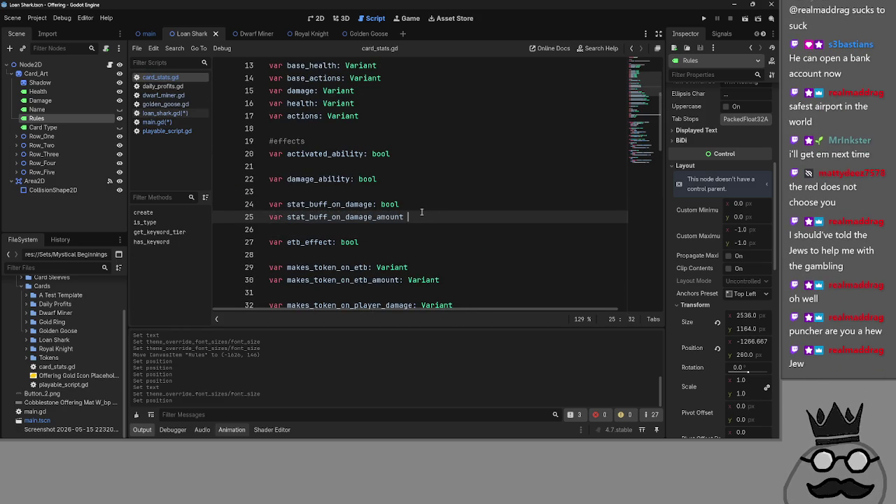
Delete the 'var damage_ability: bool' declaration line and its leftover blank line
{"action": "left_click", "coordinate": [386, 179]}
{"action": "key", "text": "shift+Home"}
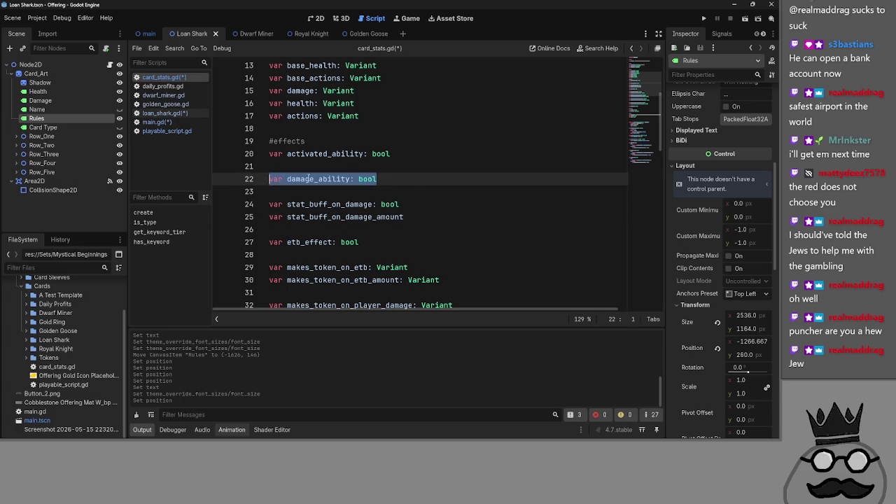
{"action": "left_click", "coordinate": [413, 181]}
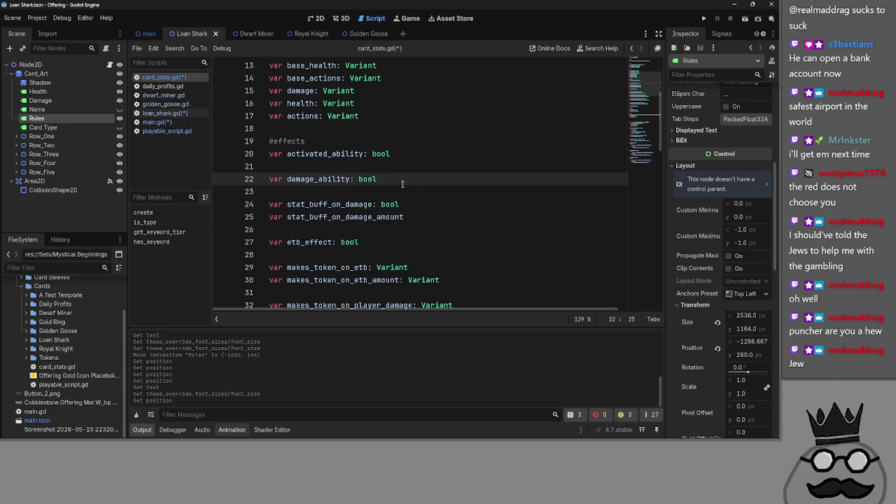
{"action": "key", "text": "shift+Home"}
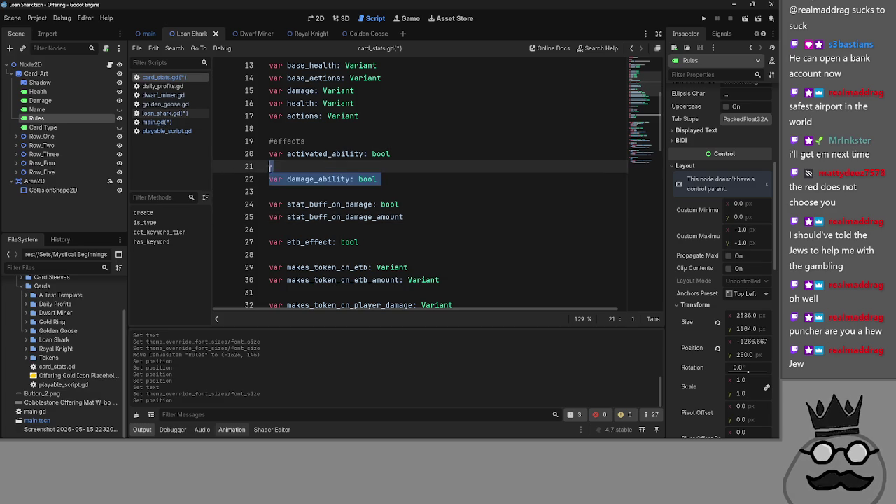
{"action": "scroll", "coordinate": [256, 180], "scroll_direction": "down", "scroll_amount": 2}
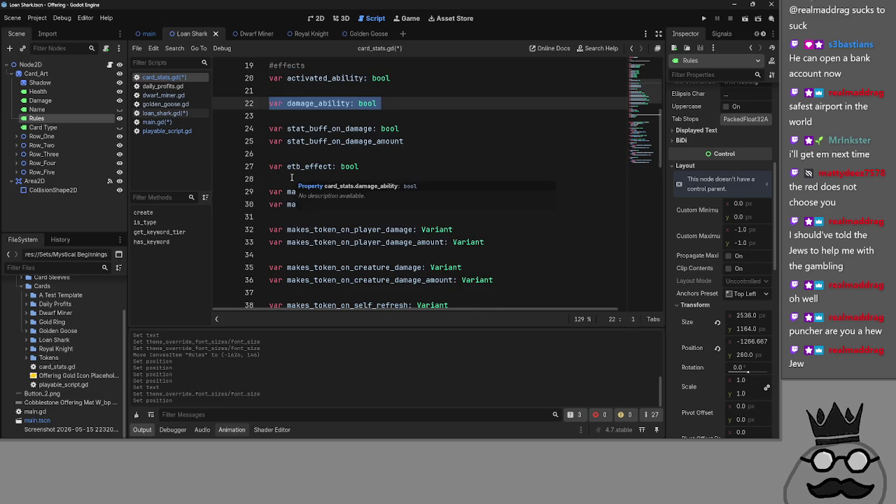
{"action": "key", "text": "BackSpace"}
{"action": "key", "text": "BackSpace"}
{"action": "key", "text": "Delete"}
Check the etb_effect variable, then switch back to loan_shark.gd
{"action": "double_click", "coordinate": [308, 141]}
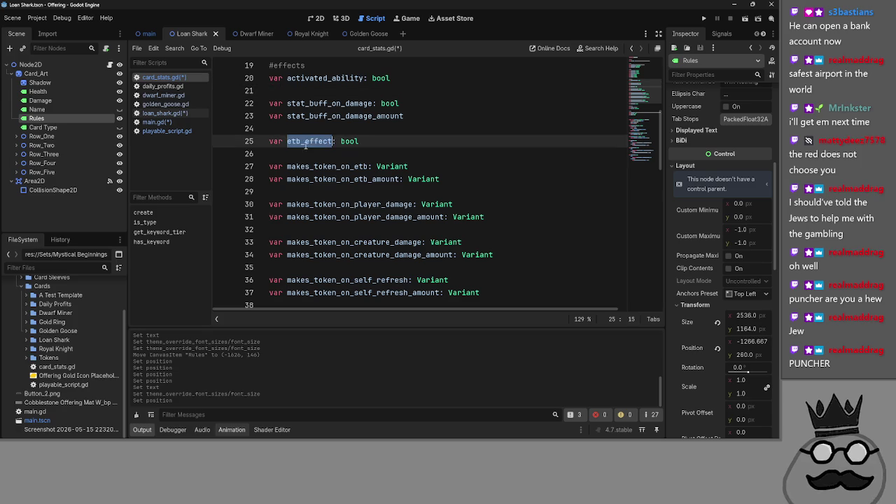
{"action": "key", "text": "Down"}
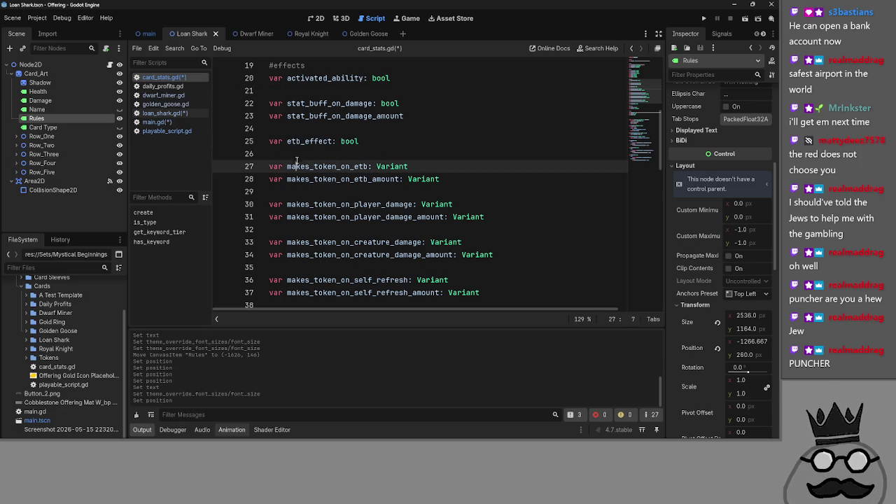
{"action": "left_click", "coordinate": [169, 120]}
{"action": "left_click", "coordinate": [169, 113]}
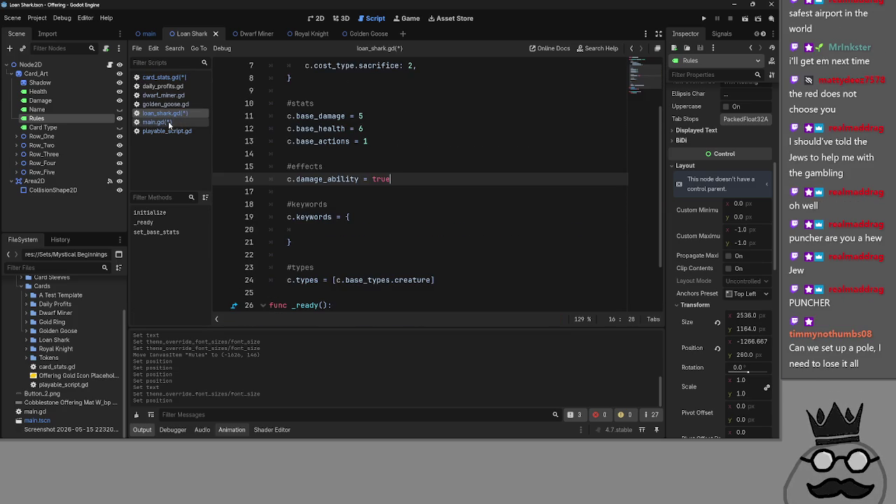
{"action": "left_click", "coordinate": [165, 77]}
{"action": "left_click", "coordinate": [168, 86]}
{"action": "left_click", "coordinate": [166, 104]}
{"action": "left_click", "coordinate": [168, 114]}
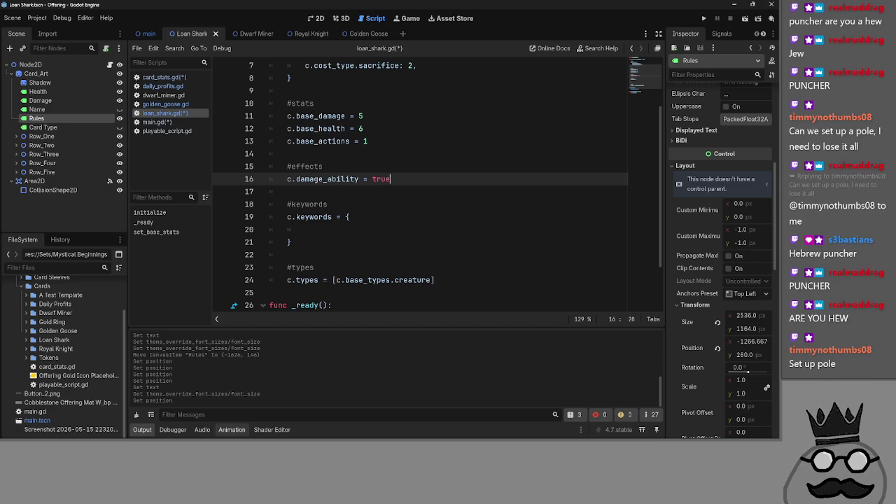
{"action": "left_click", "coordinate": [408, 152]}
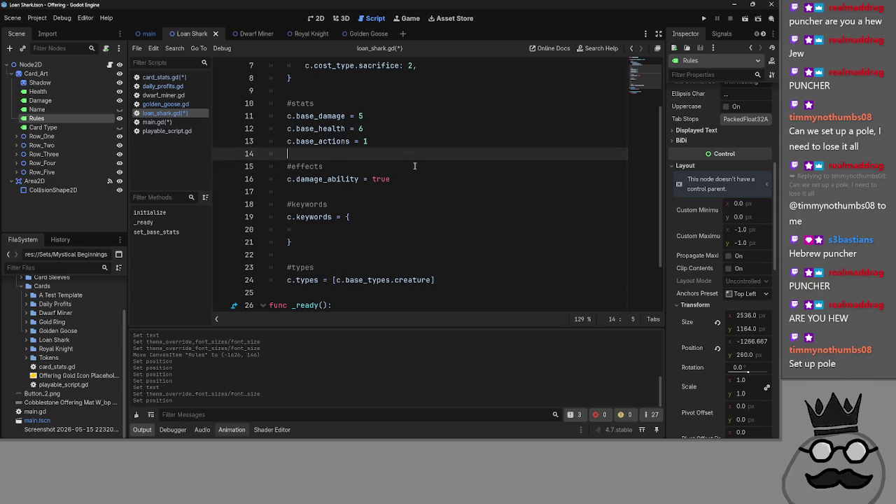
{"action": "key", "text": "alt+Tab"}
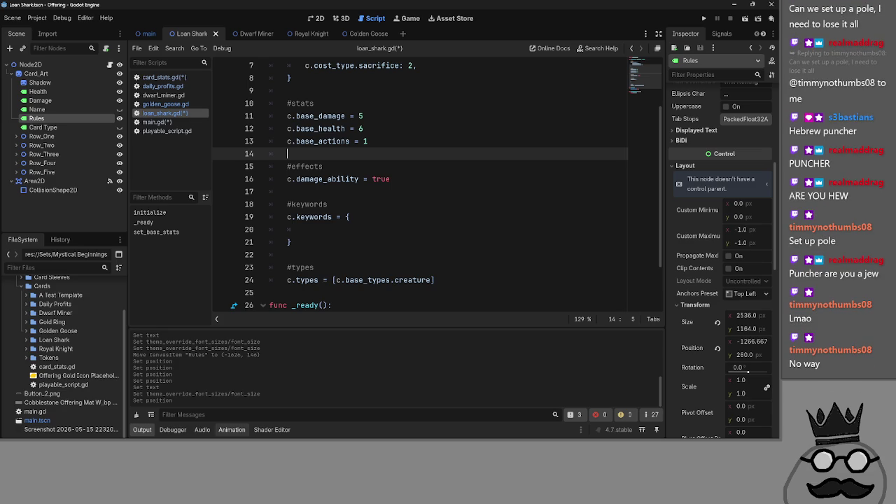
{"action": "scroll", "coordinate": [352, 181], "scroll_direction": "up", "scroll_amount": 2}
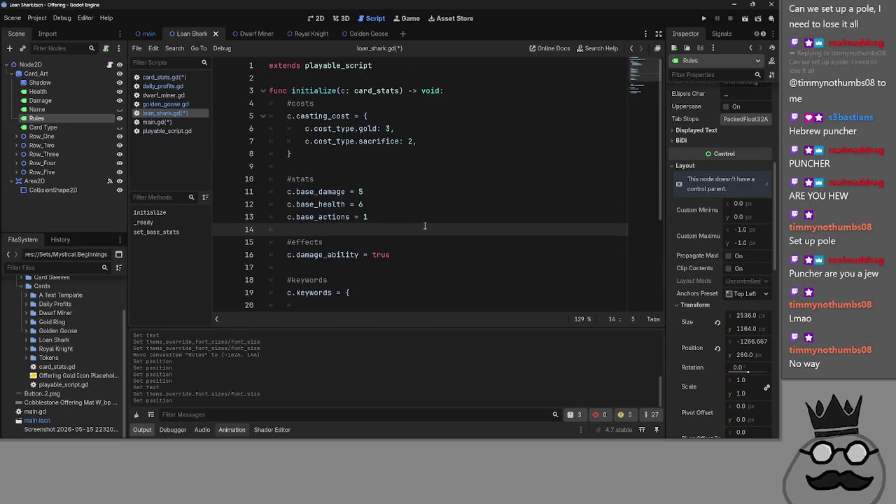
{"action": "left_click", "coordinate": [419, 176]}
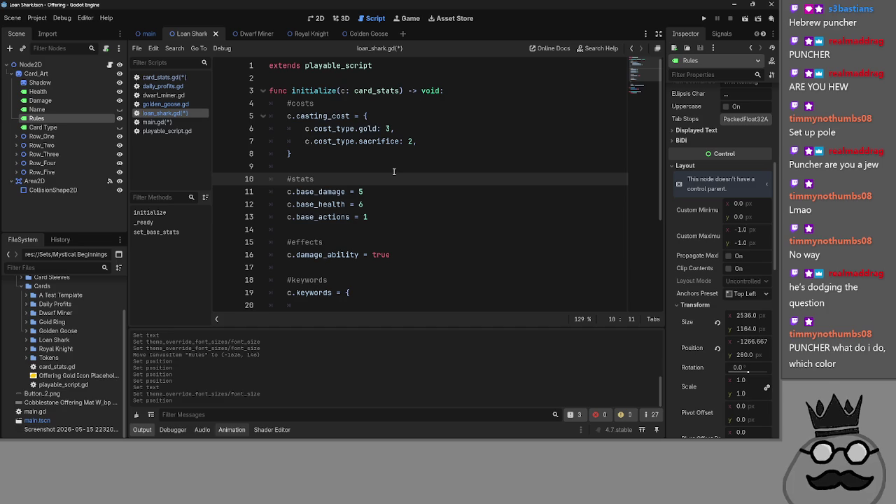
{"action": "left_click", "coordinate": [367, 167]}
{"action": "left_click", "coordinate": [371, 181]}
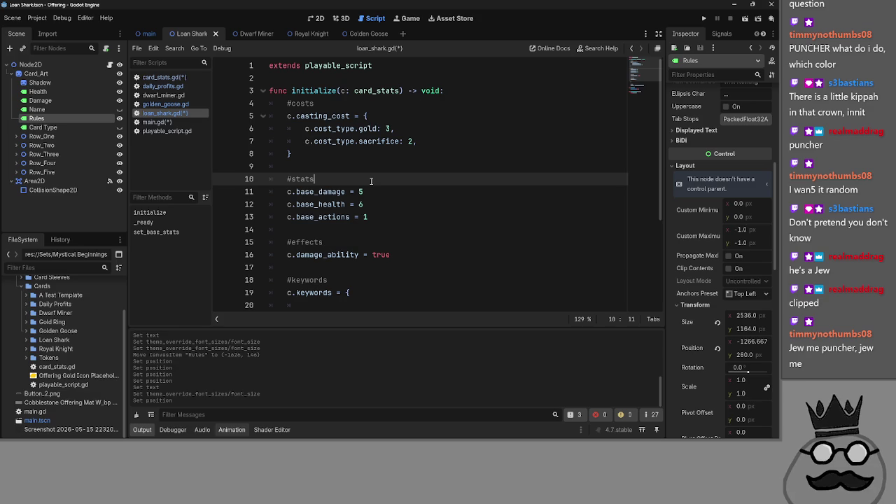
{"action": "scroll", "coordinate": [371, 182], "scroll_direction": "down", "scroll_amount": 4}
{"action": "left_click", "coordinate": [424, 166]}
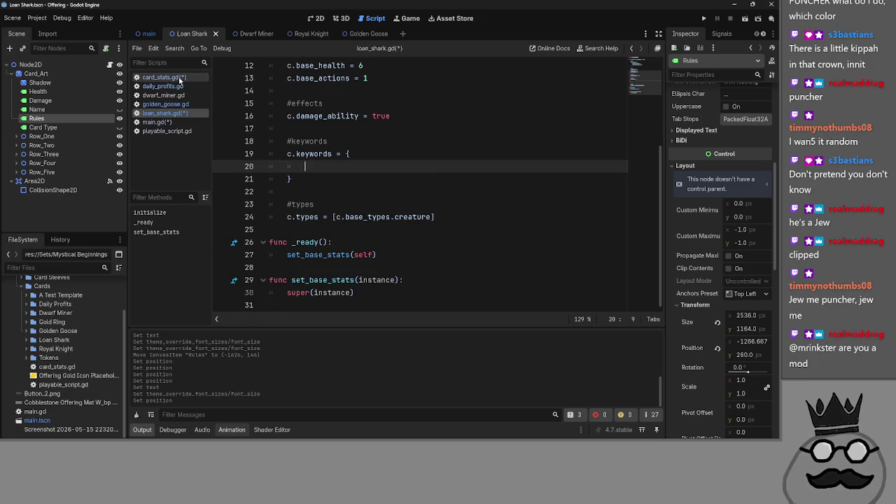
{"action": "scroll", "coordinate": [315, 147], "scroll_direction": "up", "scroll_amount": 3}
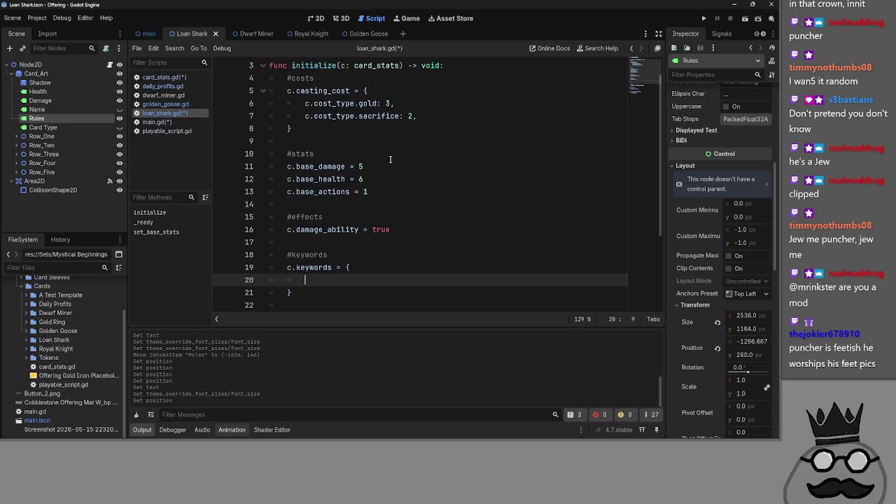
{"action": "scroll", "coordinate": [390, 160], "scroll_direction": "down", "scroll_amount": 1}
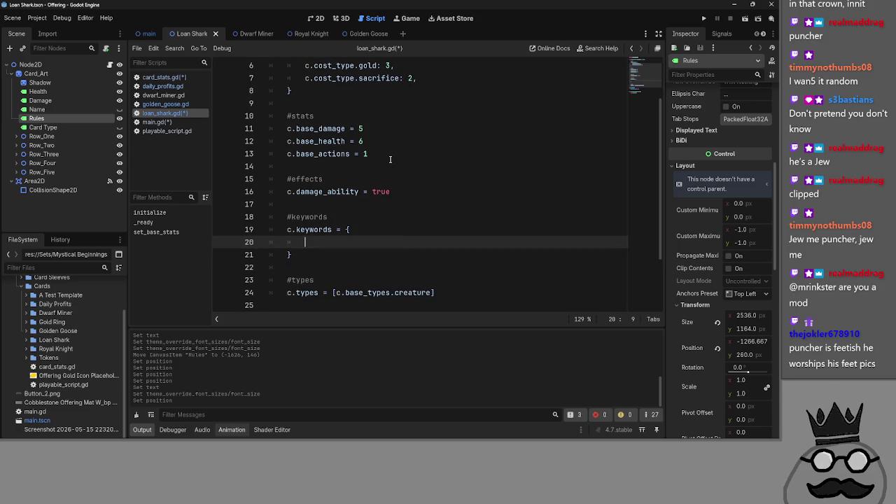
{"action": "left_click", "coordinate": [364, 156]}
{"action": "scroll", "coordinate": [365, 165], "scroll_direction": "up", "scroll_amount": 2}
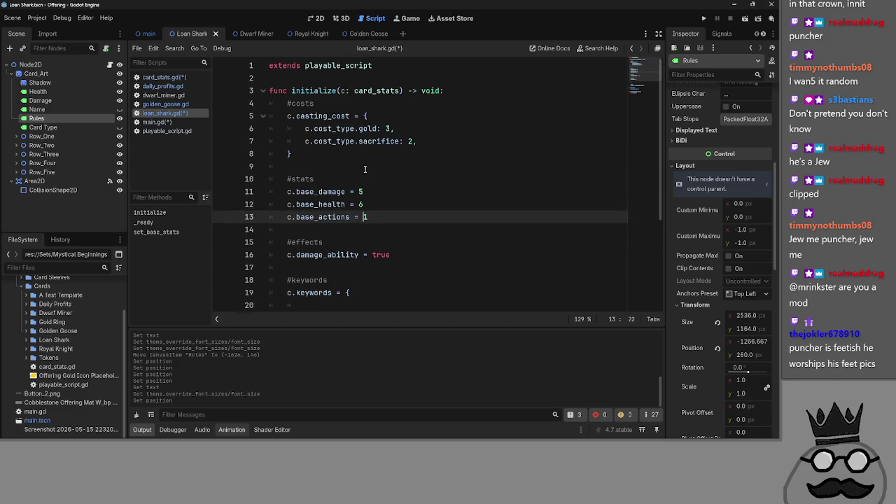
{"action": "left_click", "coordinate": [403, 180]}
{"action": "left_click", "coordinate": [408, 203]}
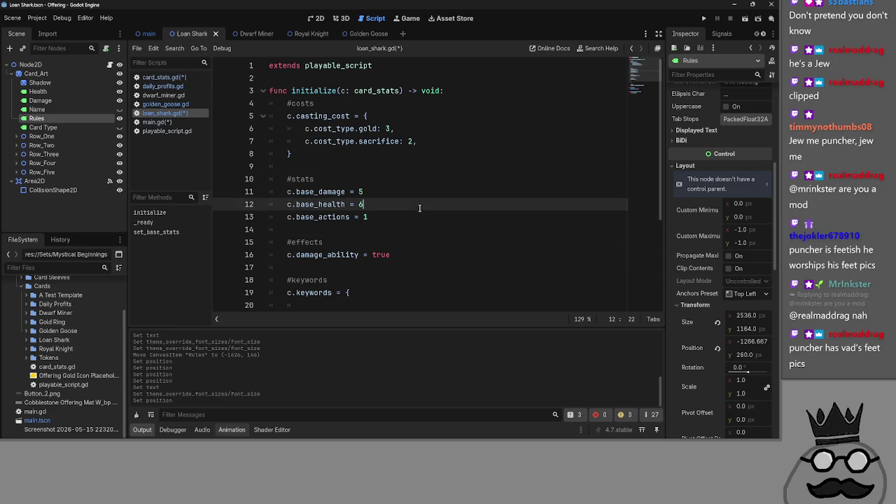
{"action": "left_click", "coordinate": [419, 211]}
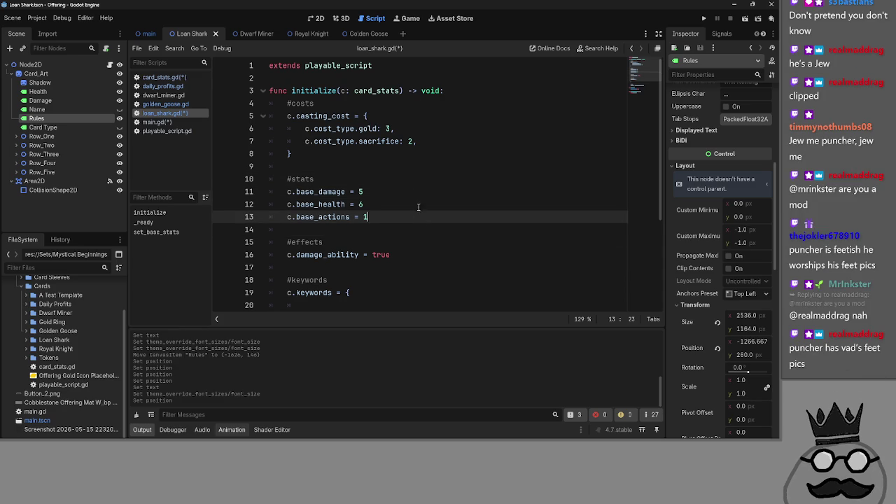
{"action": "left_click", "coordinate": [425, 208]}
{"action": "scroll", "coordinate": [425, 208], "scroll_direction": "down", "scroll_amount": 2}
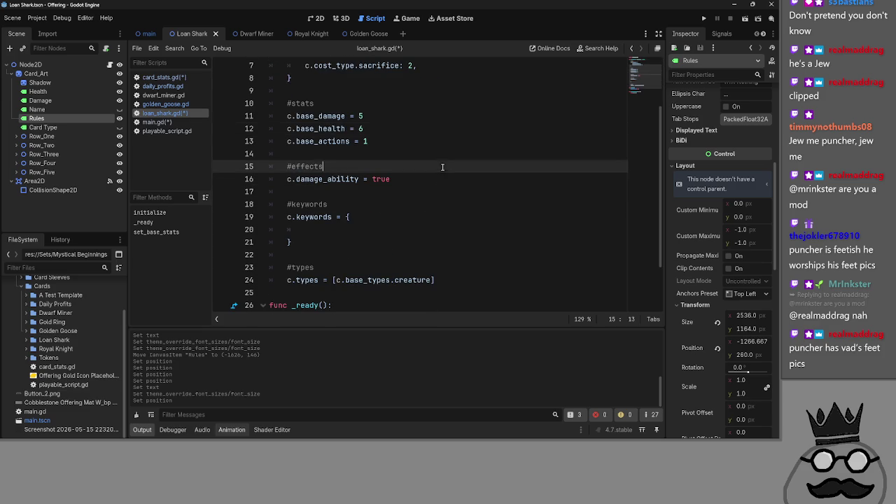
{"action": "left_click", "coordinate": [443, 154]}
{"action": "left_click", "coordinate": [445, 178]}
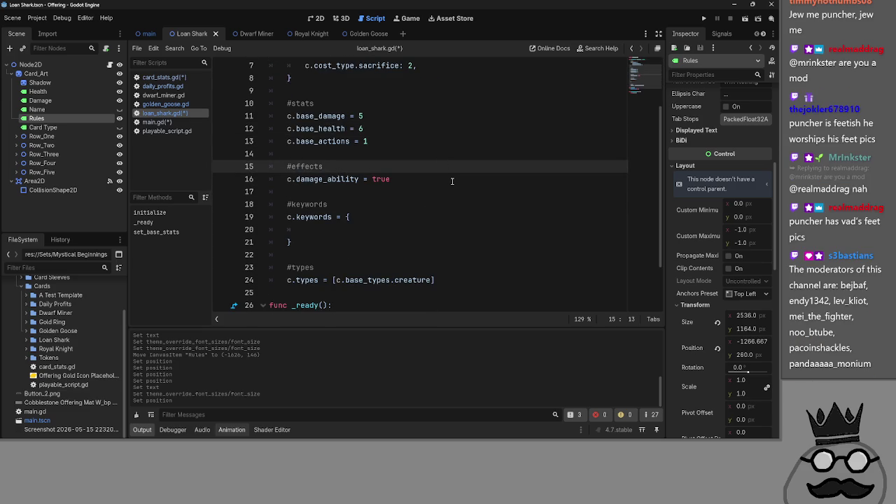
{"action": "left_click", "coordinate": [455, 170]}
{"action": "left_click", "coordinate": [456, 180]}
{"action": "left_click", "coordinate": [456, 168]}
{"action": "left_click", "coordinate": [455, 179]}
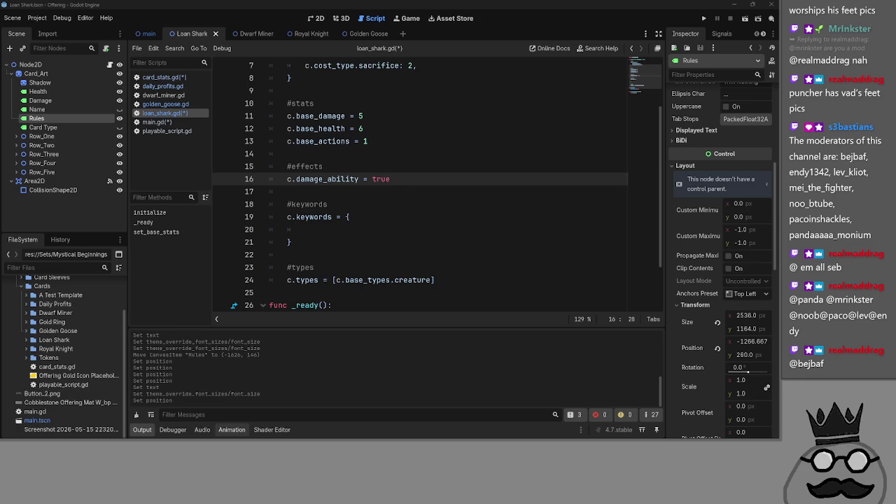
{"action": "left_click", "coordinate": [366, 191]}
{"action": "left_click", "coordinate": [366, 166]}
{"action": "left_click", "coordinate": [365, 153]}
{"action": "left_click", "coordinate": [365, 191]}
{"action": "left_click", "coordinate": [363, 154]}
{"action": "left_click", "coordinate": [352, 189]}
{"action": "left_click", "coordinate": [361, 156]}
{"action": "left_click", "coordinate": [359, 190]}
{"action": "left_click", "coordinate": [372, 154]}
{"action": "left_click", "coordinate": [367, 191]}
{"action": "left_click", "coordinate": [376, 153]}
{"action": "left_click", "coordinate": [368, 193]}
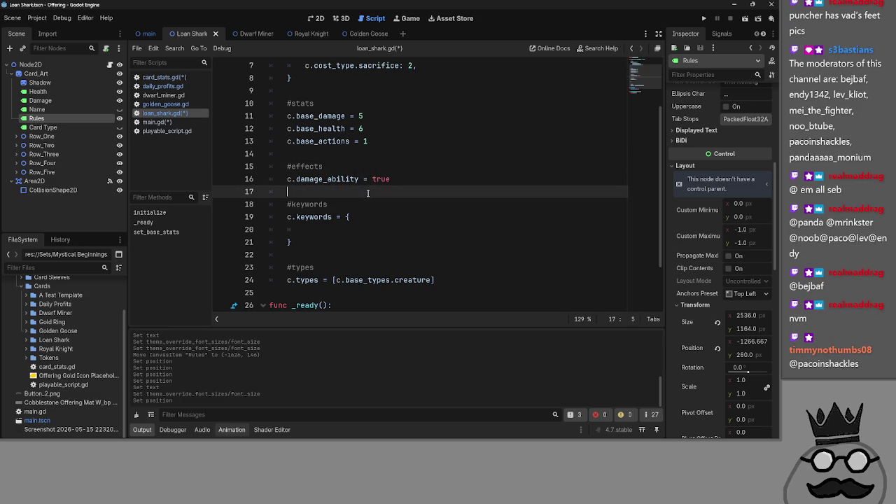
{"action": "left_click", "coordinate": [376, 154]}
{"action": "left_click", "coordinate": [372, 188]}
{"action": "left_click", "coordinate": [379, 154]}
{"action": "left_click", "coordinate": [373, 189]}
{"action": "left_click", "coordinate": [373, 154]}
{"action": "left_click", "coordinate": [367, 191]}
{"action": "left_click", "coordinate": [374, 154]}
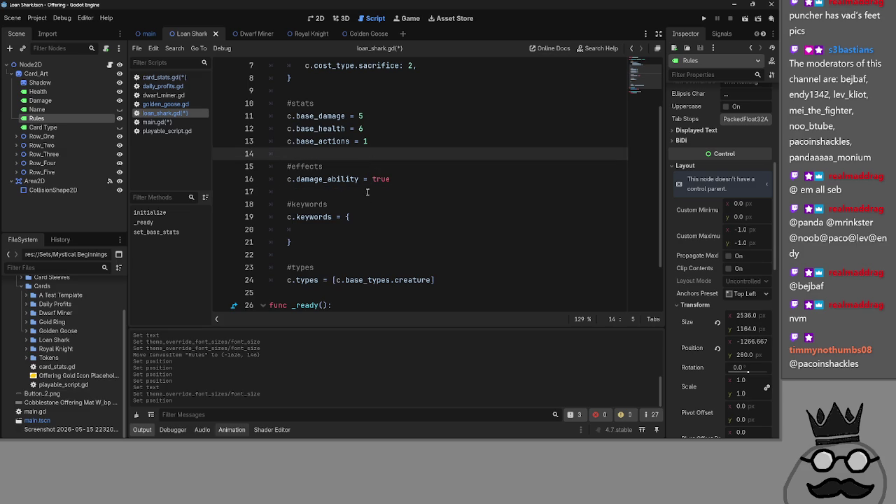
{"action": "left_click", "coordinate": [368, 191]}
{"action": "left_click", "coordinate": [374, 158]}
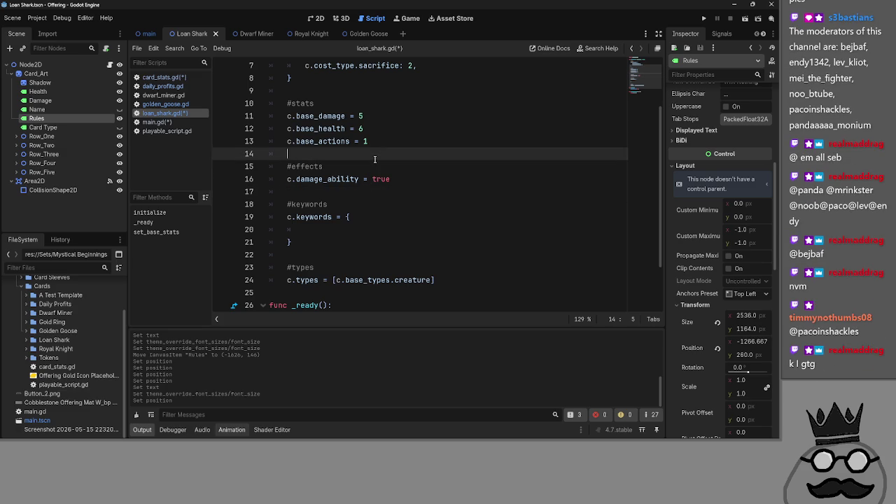
{"action": "left_click", "coordinate": [358, 190]}
{"action": "left_click", "coordinate": [364, 164]}
{"action": "left_click", "coordinate": [357, 191]}
{"action": "left_click", "coordinate": [359, 155]}
{"action": "left_click", "coordinate": [357, 190]}
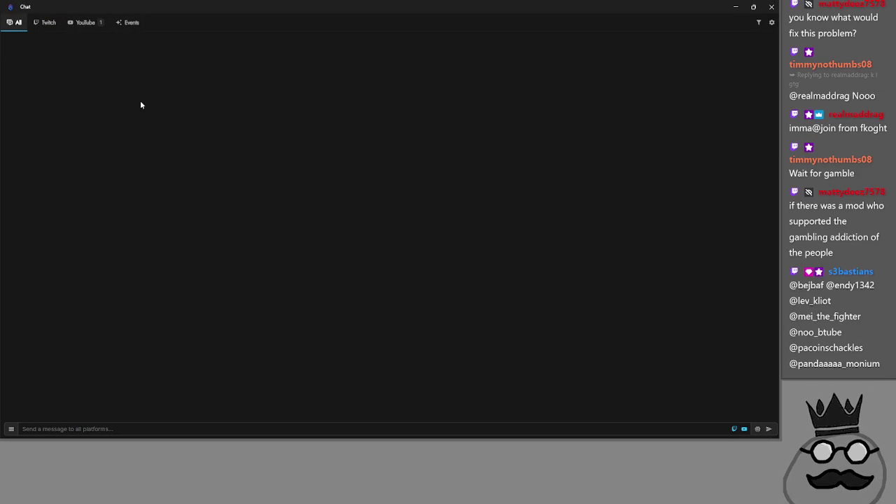
Dismiss the 'WebView2 Crashed' notice with OK so the chat window closes
{"action": "key", "text": "alt+Tab"}
{"action": "key", "text": "alt+Tab"}
{"action": "key", "text": "alt+Tab"}
{"action": "key", "text": "Escape"}
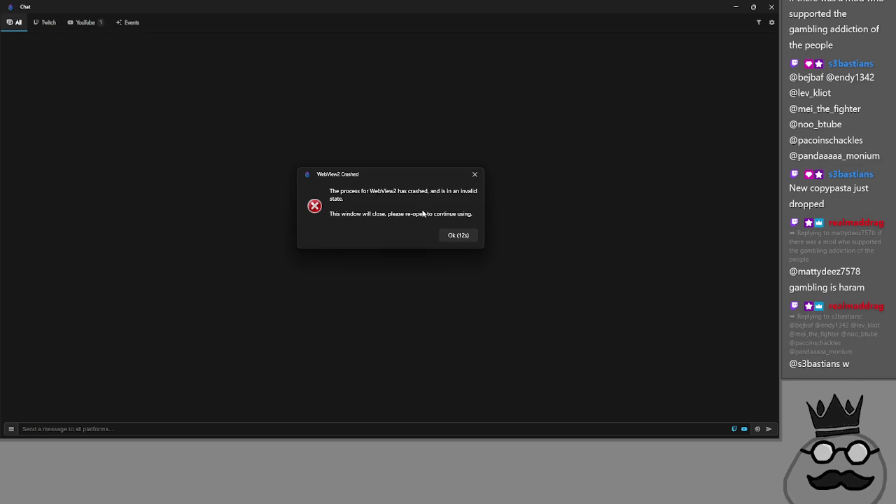
{"action": "left_click", "coordinate": [461, 238]}
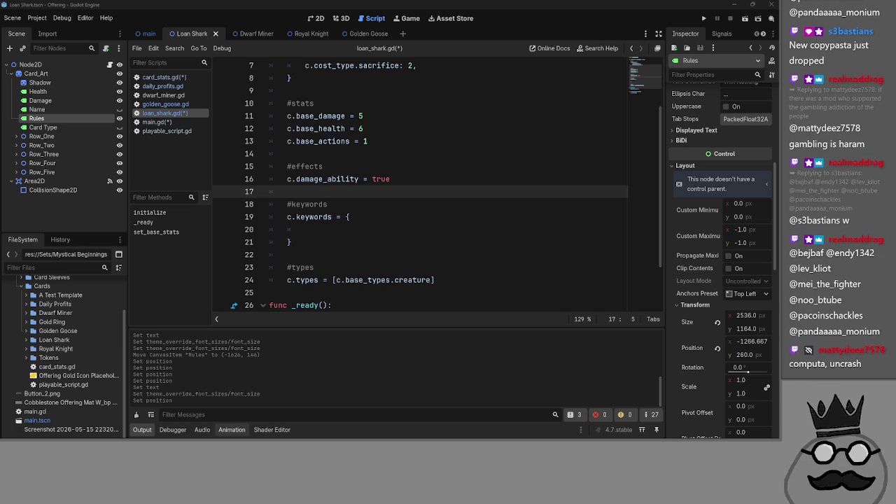
{"action": "key", "text": "alt+Tab"}
{"action": "key", "text": "alt+Tab"}
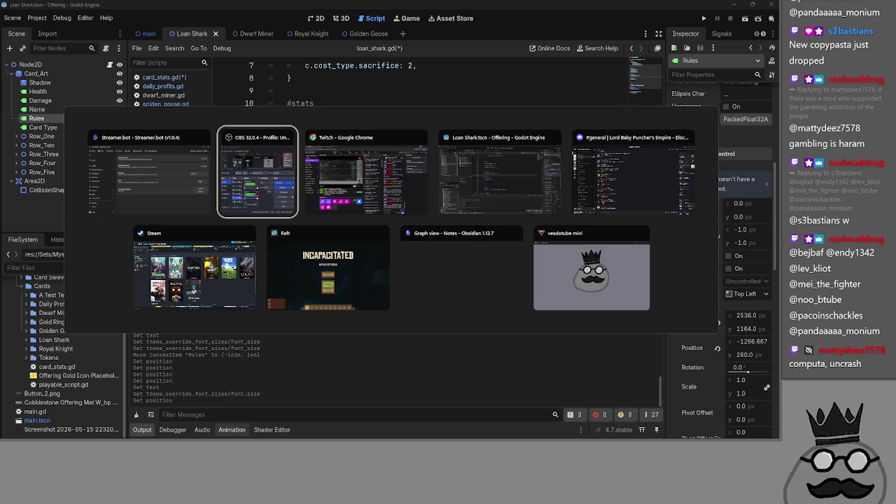
{"action": "key", "text": "Escape"}
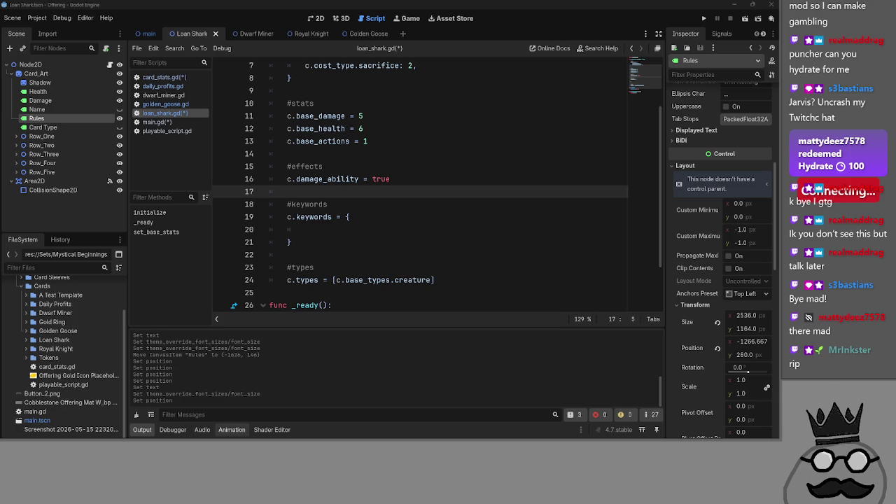
Cycle through the open windows with Alt+Tab until the stream chat window is in front
{"action": "mouse_move", "coordinate": [13, 430]}
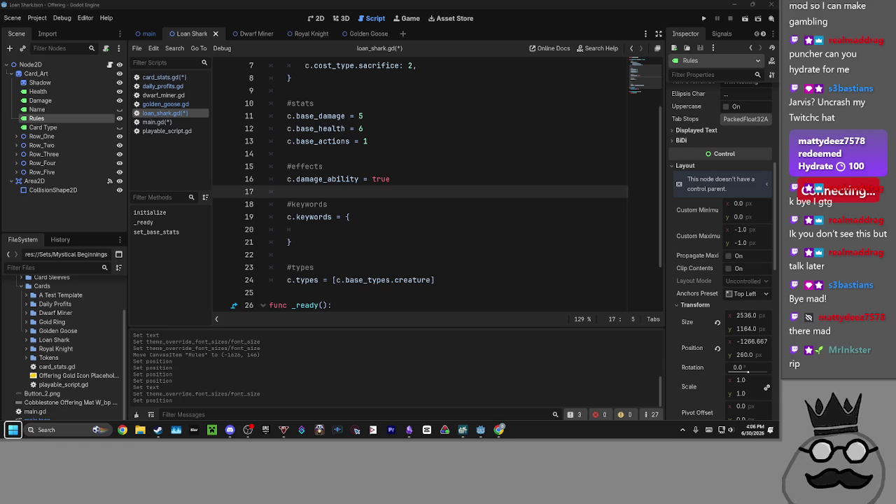
{"action": "key", "text": "alt+Tab"}
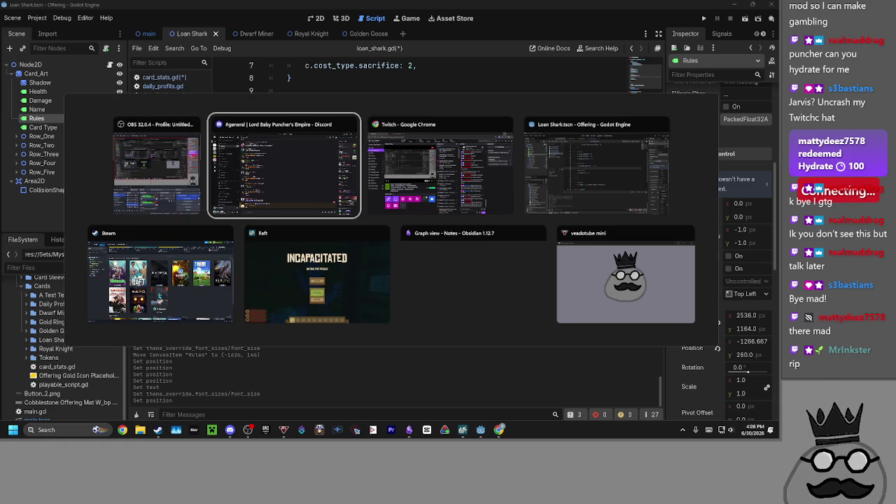
{"action": "key", "text": "alt+Tab"}
{"action": "key", "text": "alt+Tab"}
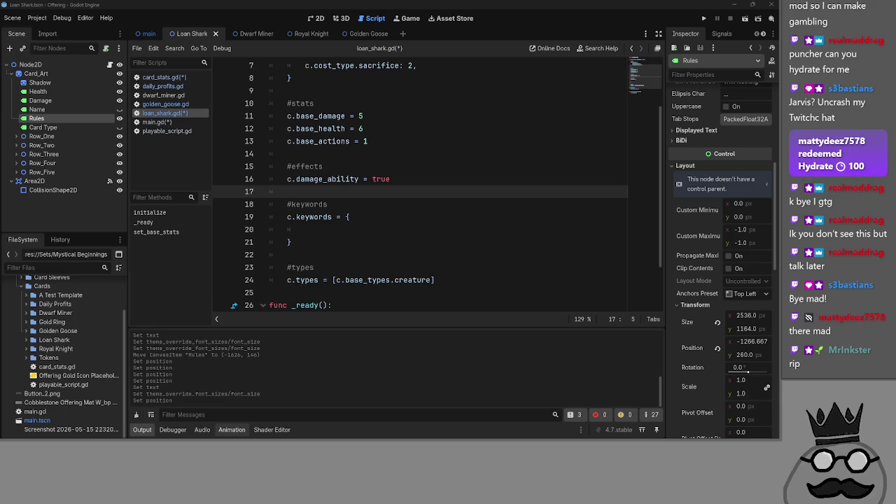
{"action": "key", "text": "alt+Tab"}
{"action": "key", "text": "alt+Tab"}
{"action": "key", "text": "alt+Tab"}
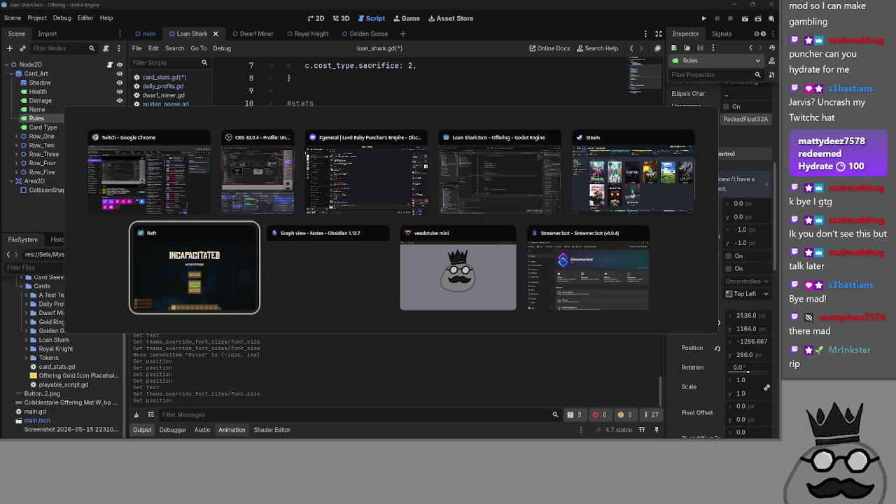
{"action": "key", "text": "alt+Tab"}
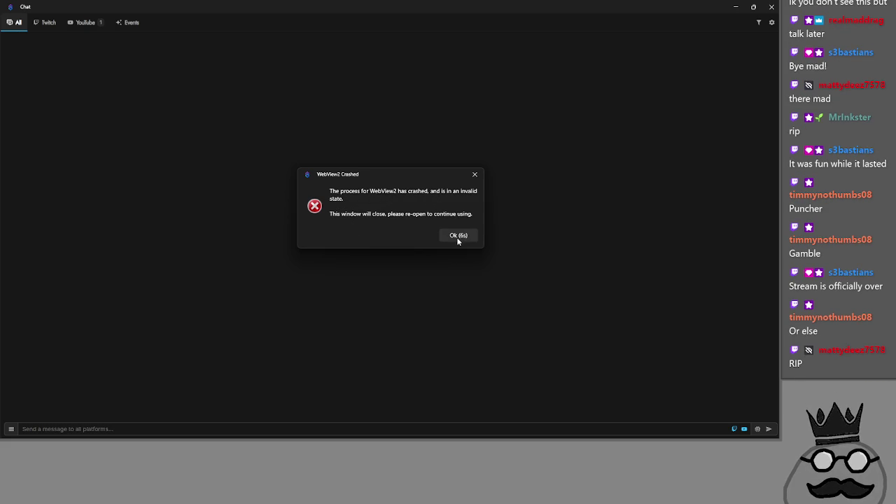
Dismiss the repeated WebView2 crash notice and bring OBS Studio to the front
{"action": "left_click", "coordinate": [458, 237]}
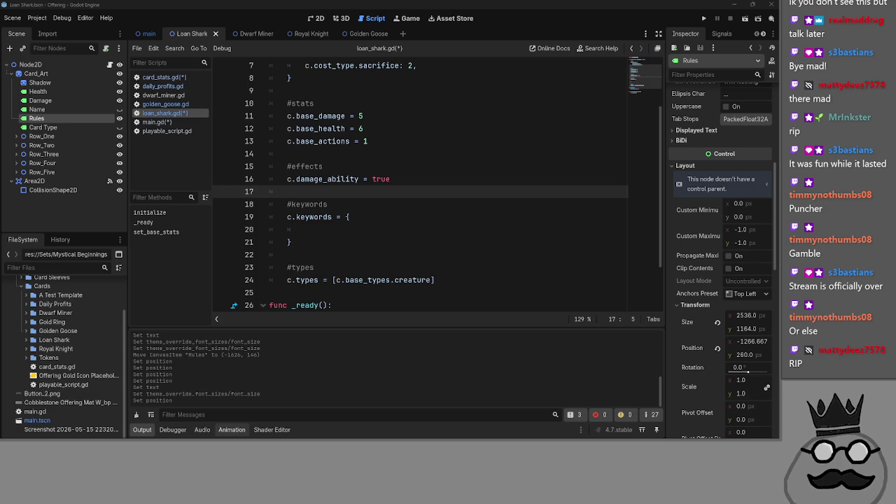
{"action": "key", "text": "alt+Tab"}
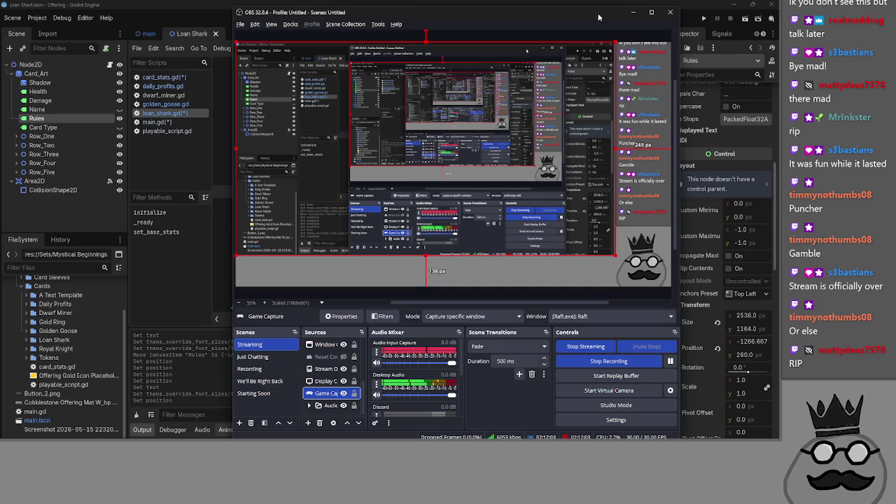
{"action": "left_click_drag", "start_coordinate": [392, 11], "coordinate": [883, 52]}
{"action": "key", "text": "alt+Tab"}
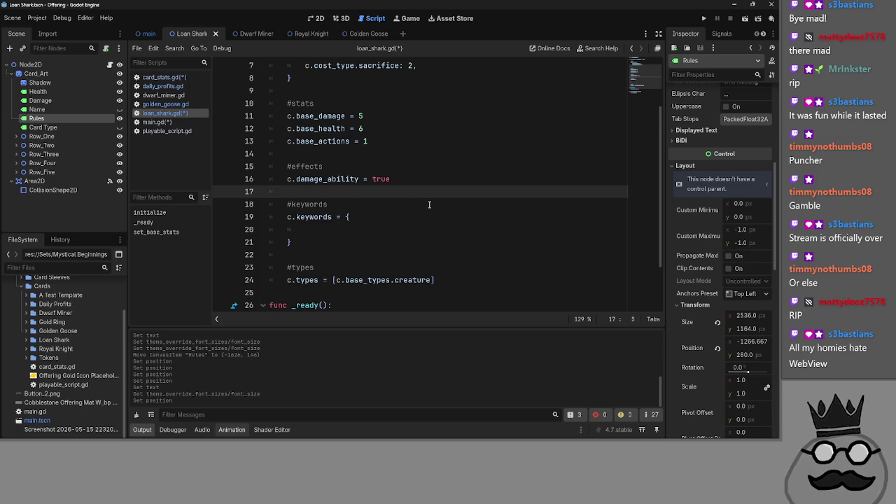
Return to Godot and tidy the blank lines around line 17 of loan_shark.gd
{"action": "key", "text": "alt+Tab"}
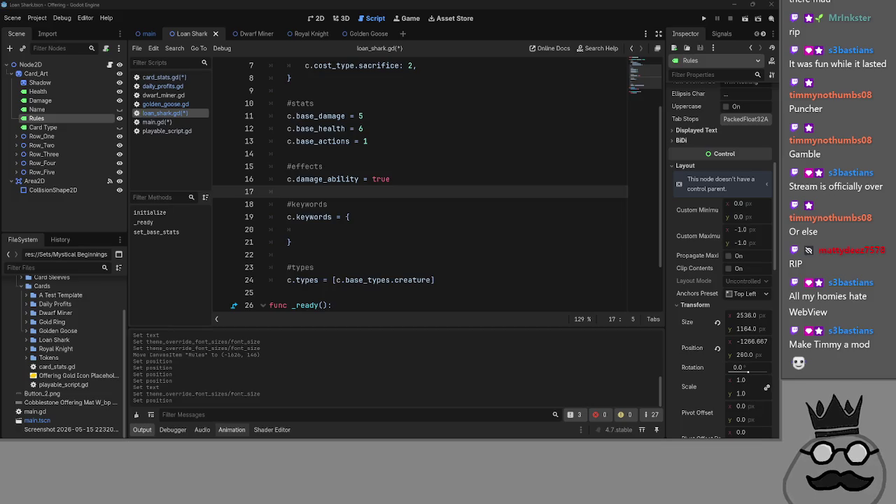
{"action": "key", "text": "alt+Tab"}
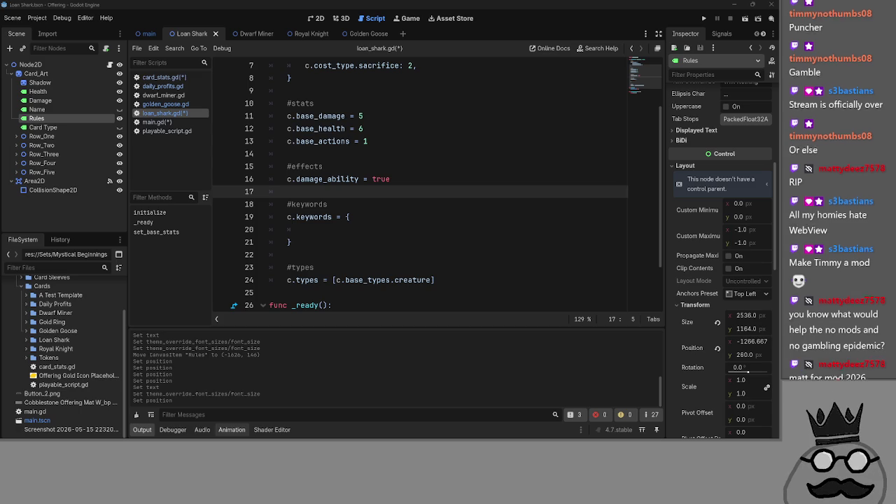
{"action": "key", "text": "Return"}
{"action": "left_click", "coordinate": [404, 195]}
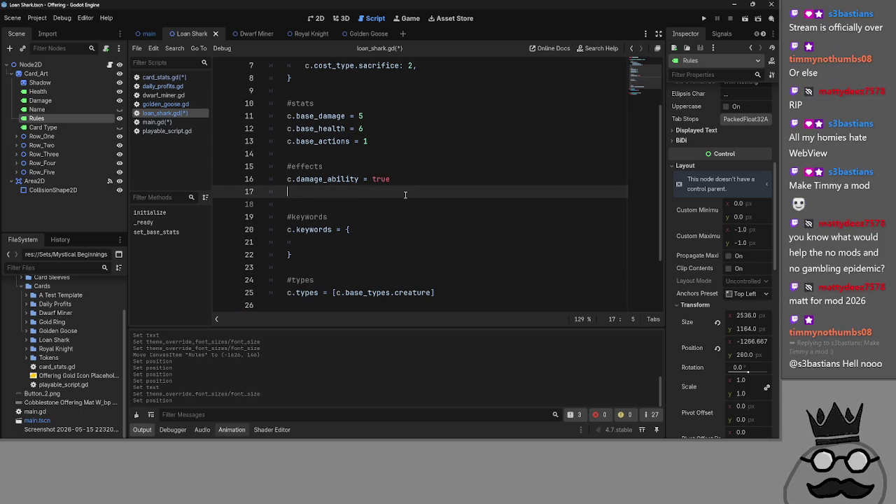
{"action": "left_click", "coordinate": [403, 202]}
{"action": "key", "text": "BackSpace"}
{"action": "key", "text": "BackSpace"}
{"action": "key", "text": "BackSpace"}
{"action": "key", "text": "Return"}
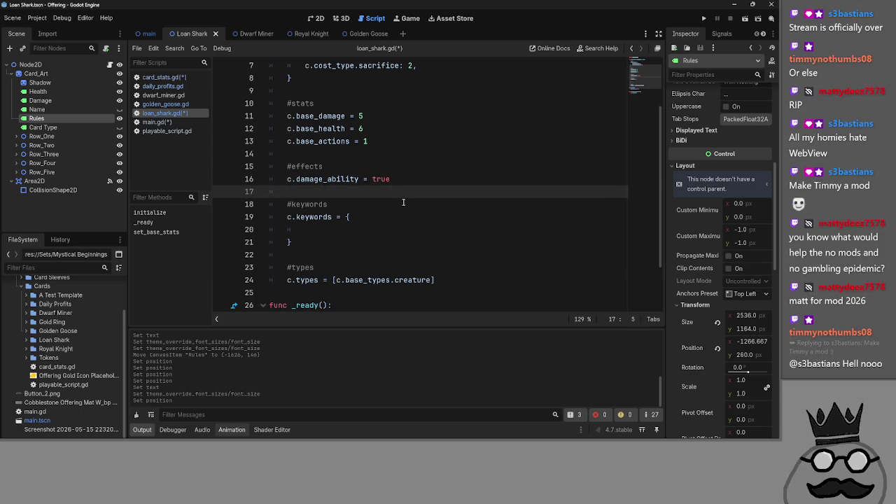
Add a new indented line below c.damage_ability, then open card_stats.gd
{"action": "double_click", "coordinate": [331, 179]}
{"action": "left_click", "coordinate": [466, 181]}
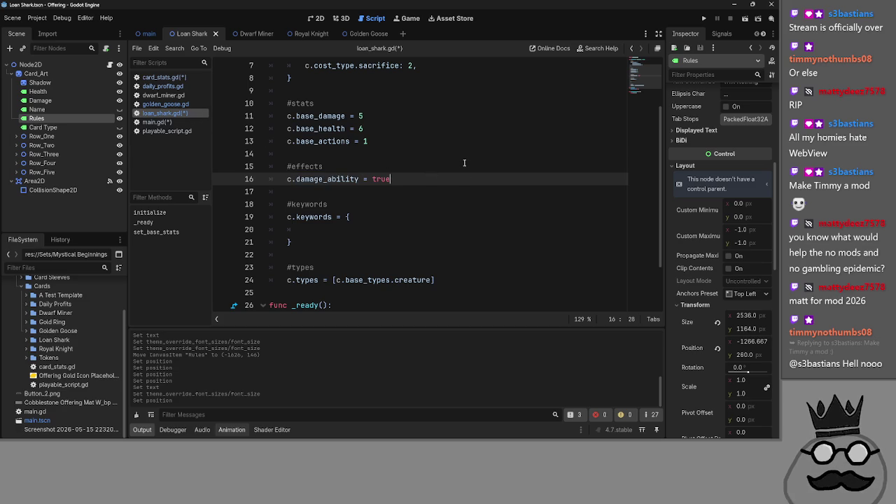
{"action": "double_click", "coordinate": [327, 179]}
{"action": "left_click", "coordinate": [406, 178]}
{"action": "key", "text": "Return"}
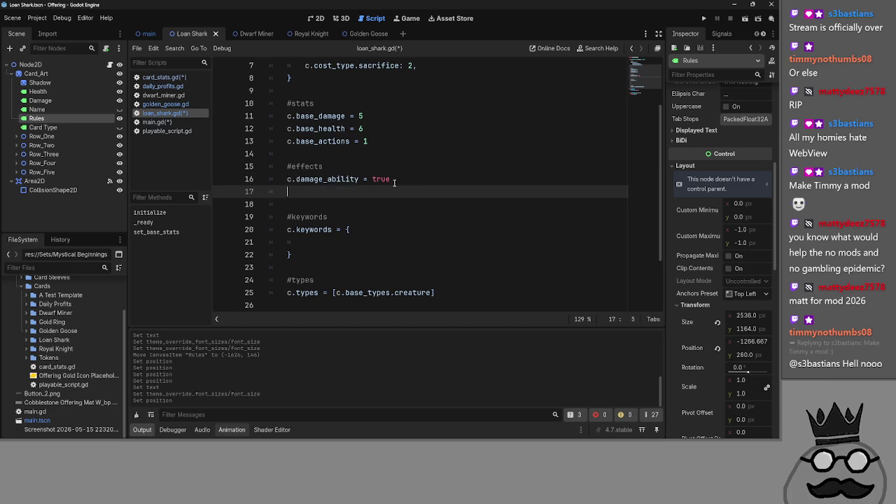
{"action": "left_click", "coordinate": [156, 121]}
{"action": "left_click", "coordinate": [163, 77]}
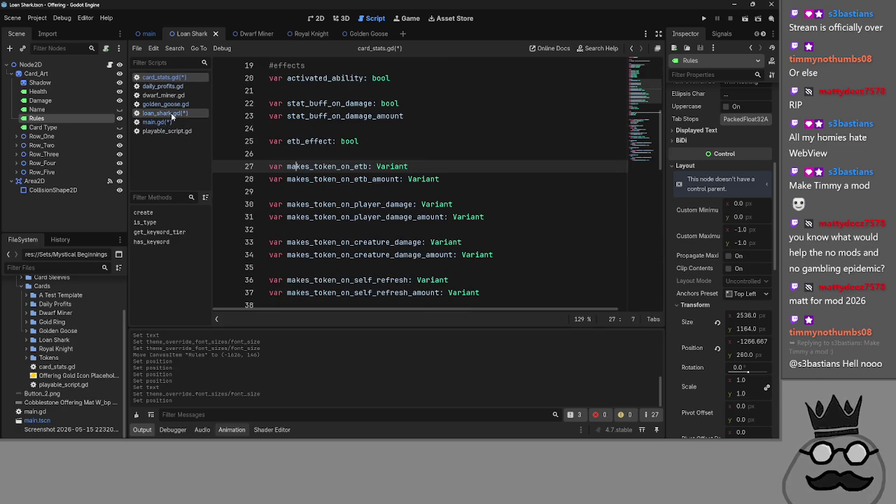
Paste the 'var damage_ability: bool' declaration under activated_ability in card_stats.gd
{"action": "left_click", "coordinate": [376, 141]}
{"action": "scroll", "coordinate": [376, 143], "scroll_direction": "up", "scroll_amount": 2}
{"action": "left_click", "coordinate": [375, 147]}
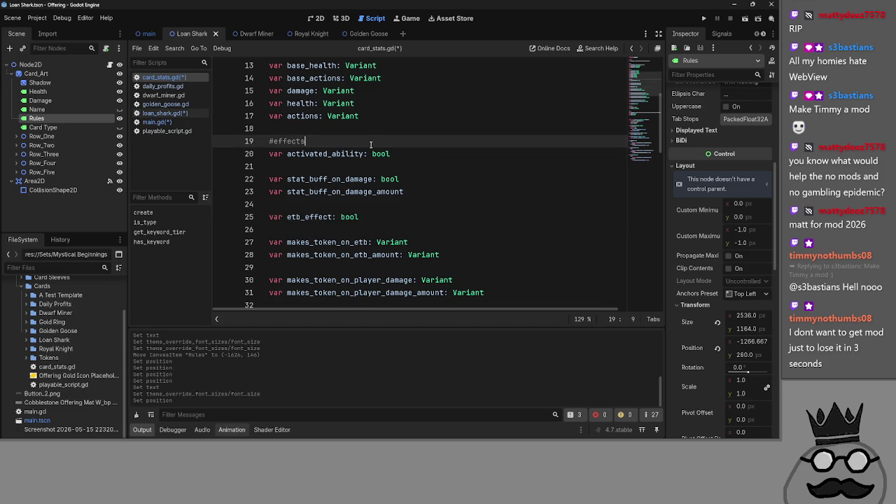
{"action": "type", "text": "var damage_ability: bool"}
{"action": "key", "text": "Down"}
{"action": "key", "text": "Down"}
{"action": "key", "text": "Down"}
{"action": "key", "text": "End"}
{"action": "key", "text": "ctrl+s"}
{"action": "key", "text": "ctrl+z"}
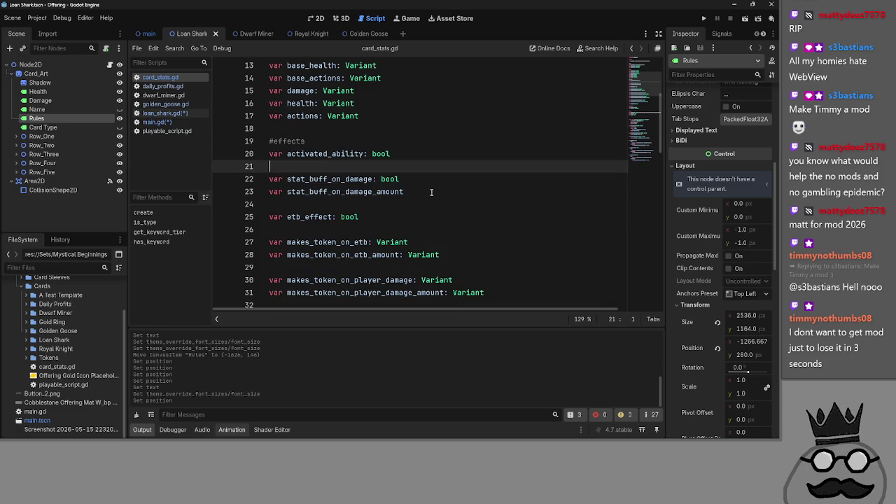
{"action": "type", "text": "var damage_ability: bool"}
Type stat_buff_on_damage_amount as ': Variant' using the autocomplete suggestion
{"action": "left_click", "coordinate": [441, 213]}
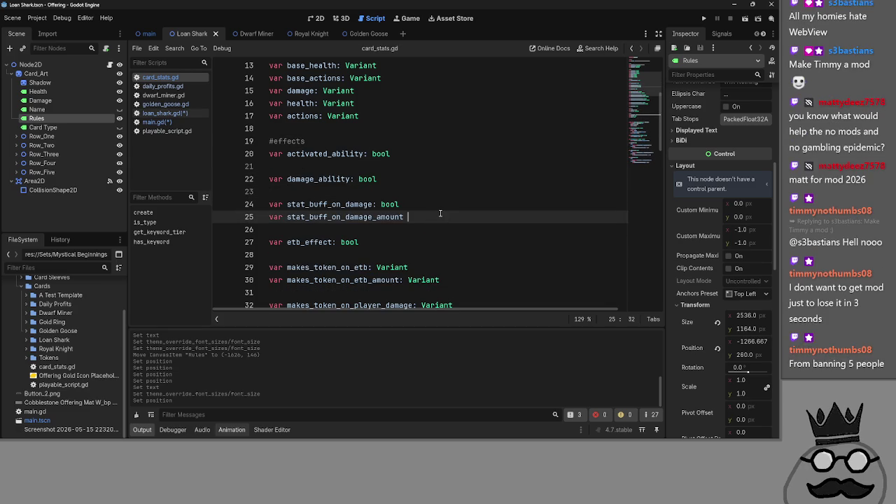
{"action": "double_click", "coordinate": [420, 218]}
{"action": "left_click", "coordinate": [420, 220]}
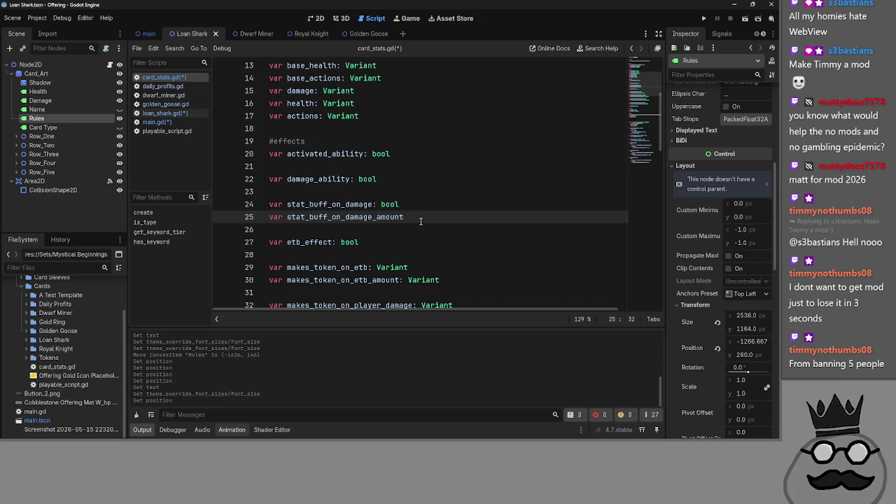
{"action": "type", "text": ": "}
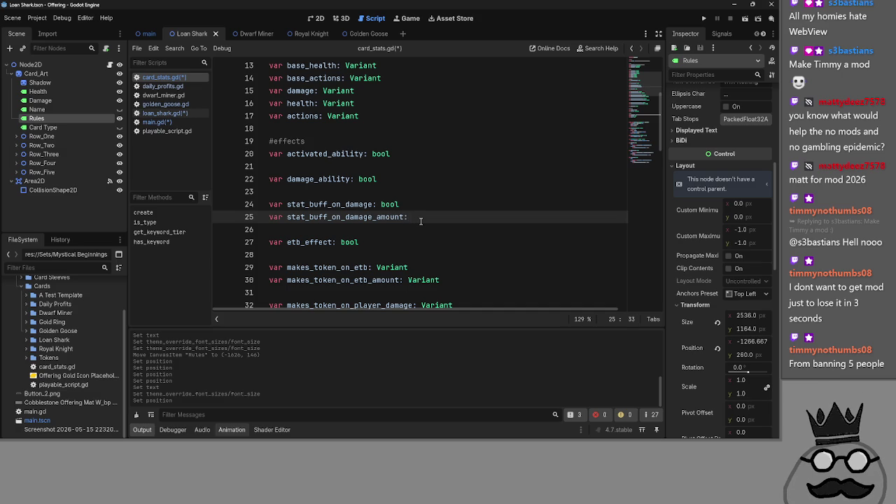
{"action": "type", "text": "Vari"}
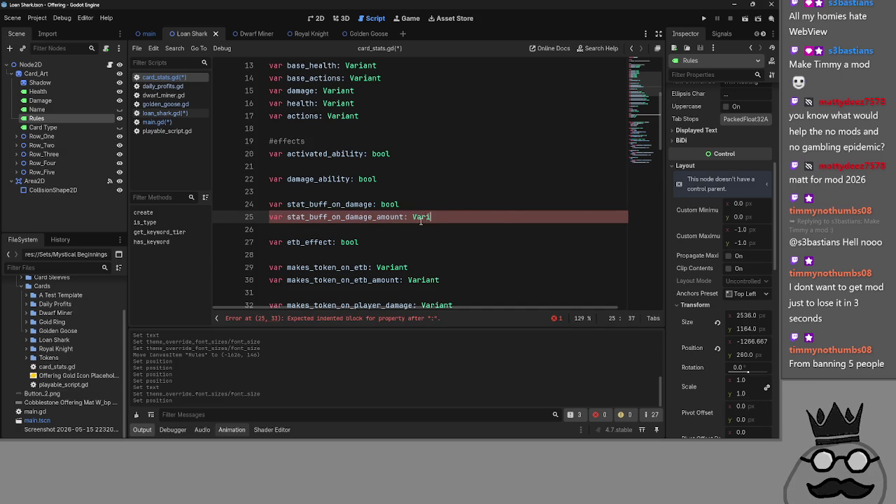
{"action": "type", "text": "ant"}
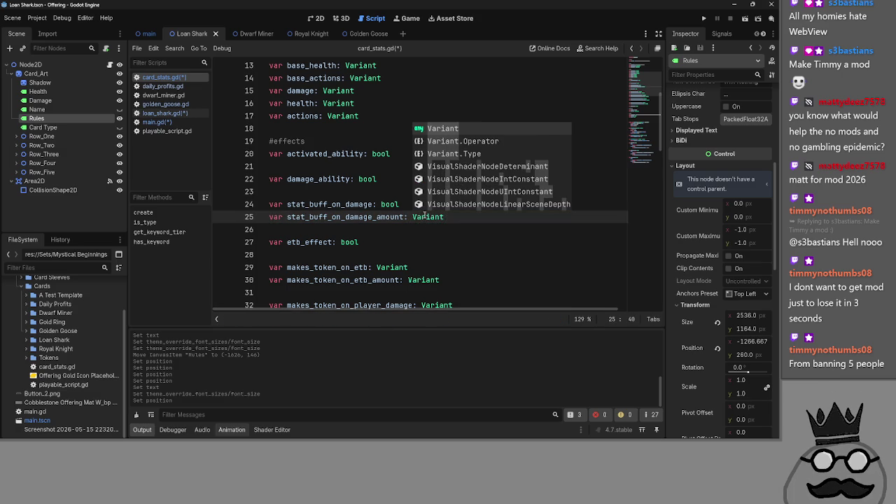
{"action": "left_click", "coordinate": [431, 245]}
{"action": "left_click", "coordinate": [439, 228]}
{"action": "double_click", "coordinate": [364, 179]}
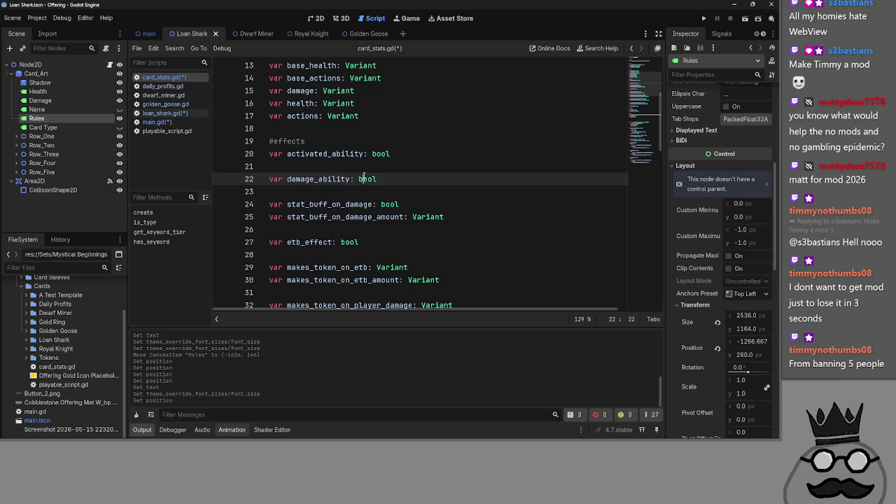
{"action": "left_click", "coordinate": [431, 235]}
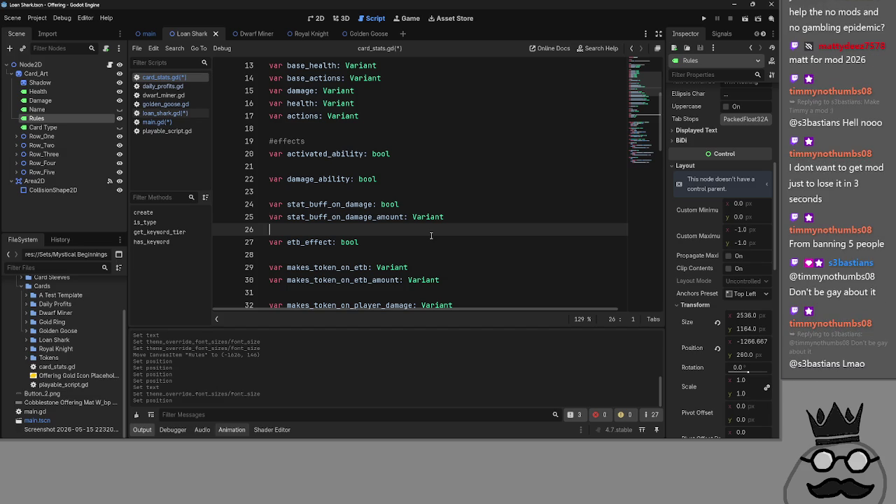
{"action": "key", "text": "alt+Tab"}
{"action": "key", "text": "alt+Tab"}
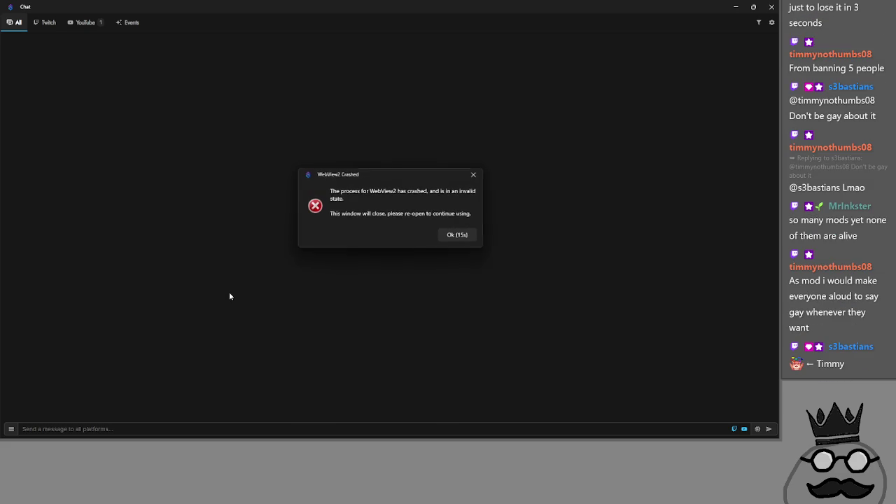
Click Ok on the chat app's WebView2 Crashed notice
{"action": "left_click", "coordinate": [461, 240]}
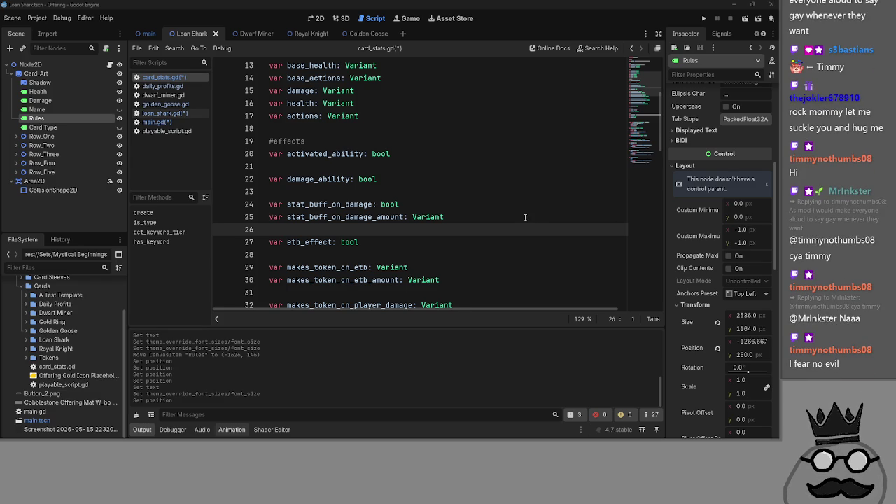
{"action": "scroll", "coordinate": [525, 217], "scroll_direction": "down", "scroll_amount": 1}
{"action": "left_click", "coordinate": [513, 179]}
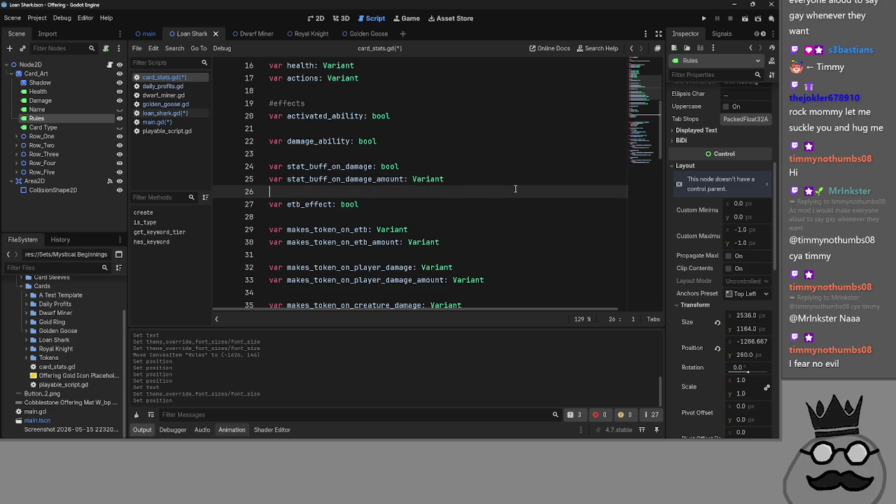
{"action": "left_click", "coordinate": [521, 189]}
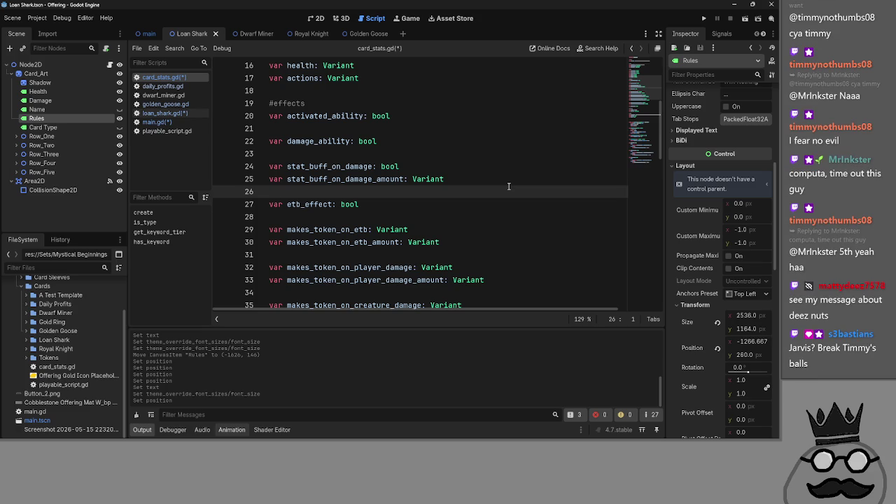
{"action": "left_click", "coordinate": [369, 202]}
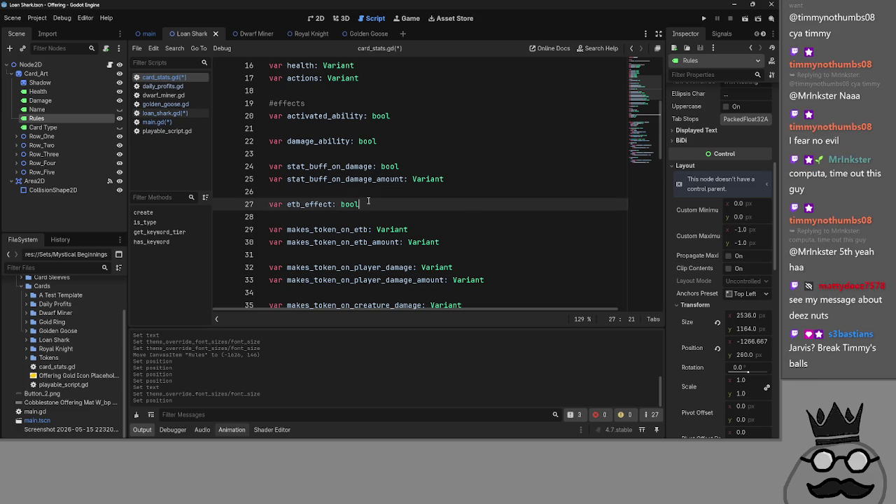
{"action": "left_click", "coordinate": [381, 193]}
{"action": "scroll", "coordinate": [378, 186], "scroll_direction": "down", "scroll_amount": 2}
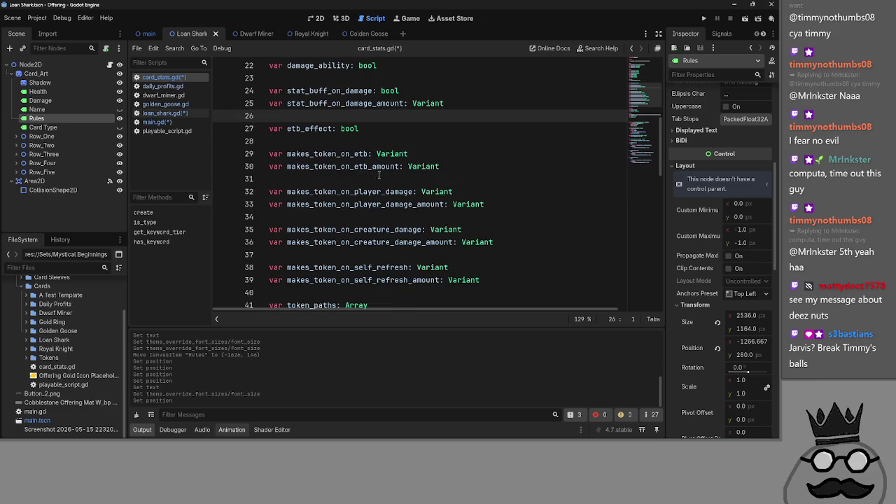
{"action": "double_click", "coordinate": [394, 153]}
{"action": "double_click", "coordinate": [385, 90]}
{"action": "left_click", "coordinate": [406, 90]}
{"action": "scroll", "coordinate": [410, 116], "scroll_direction": "up", "scroll_amount": 1}
{"action": "left_click", "coordinate": [410, 117]}
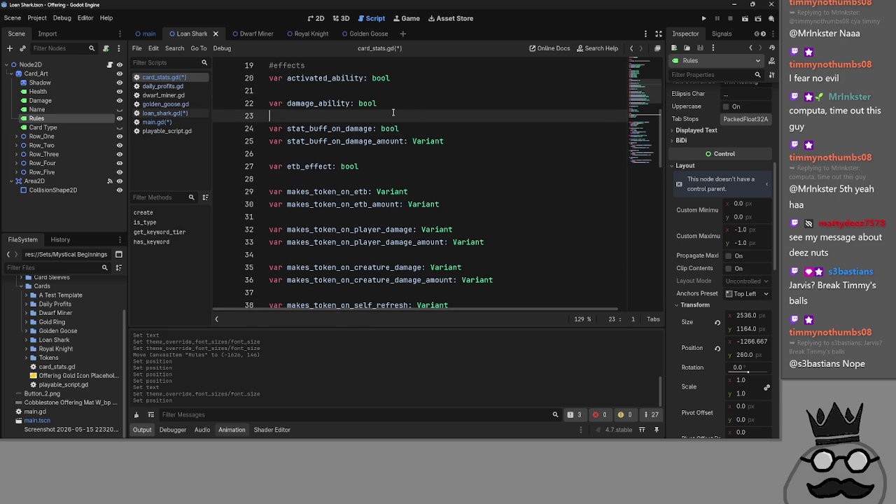
{"action": "left_click_drag", "start_coordinate": [269, 115], "coordinate": [262, 102]}
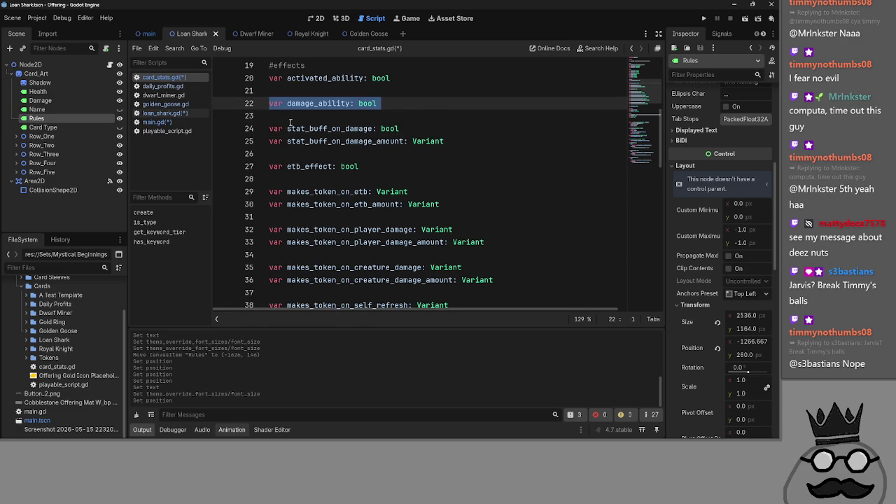
Delete the damage_ability declaration and select the etb_effect variable name
{"action": "key", "text": "BackSpace"}
{"action": "key", "text": "BackSpace"}
{"action": "left_click", "coordinate": [312, 141]}
{"action": "double_click", "coordinate": [308, 142]}
{"action": "left_click", "coordinate": [308, 142]}
{"action": "double_click", "coordinate": [308, 141]}
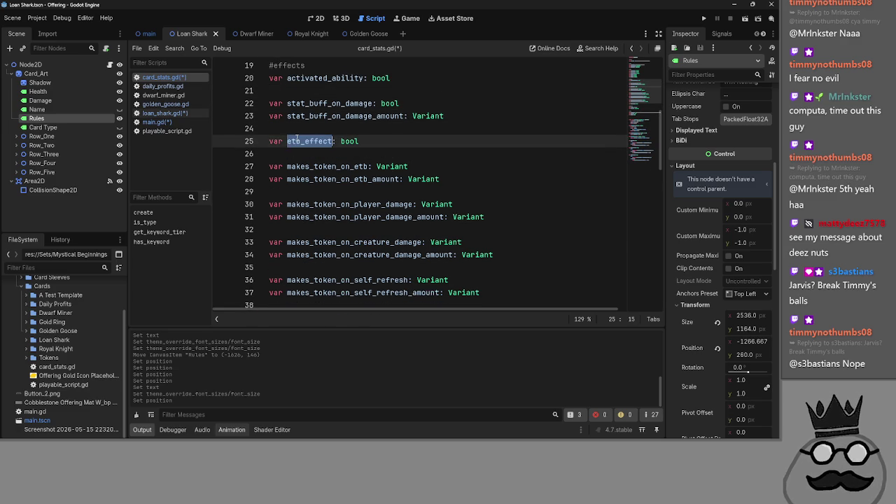
Search main.gd for references to etb_effect and browse the related scripts
{"action": "key", "text": "ctrl+c"}
{"action": "left_click", "coordinate": [154, 122]}
{"action": "key", "text": "ctrl+f"}
{"action": "key", "text": "ctrl+v"}
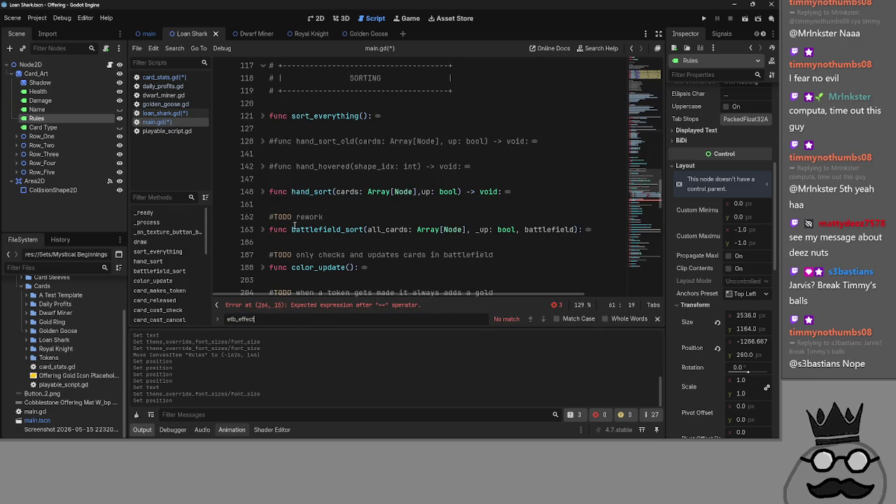
{"action": "scroll", "coordinate": [329, 229], "scroll_direction": "down", "scroll_amount": 3}
{"action": "left_click", "coordinate": [162, 130]}
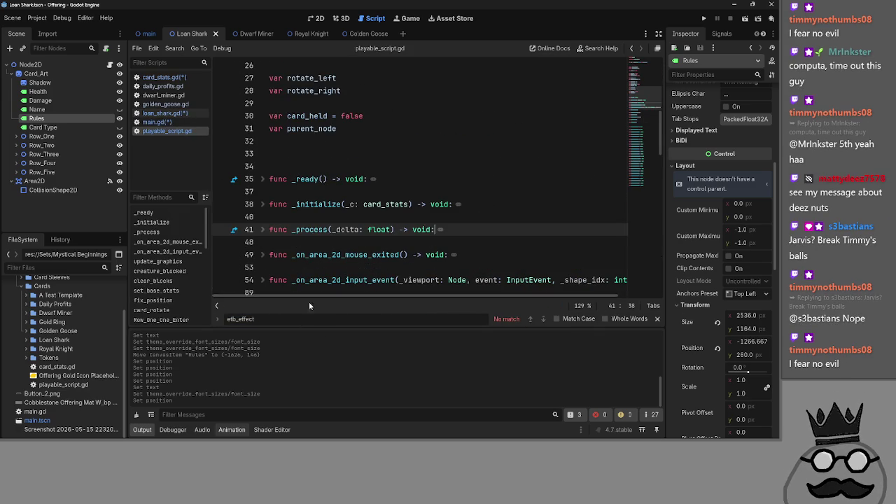
{"action": "key", "text": "Escape"}
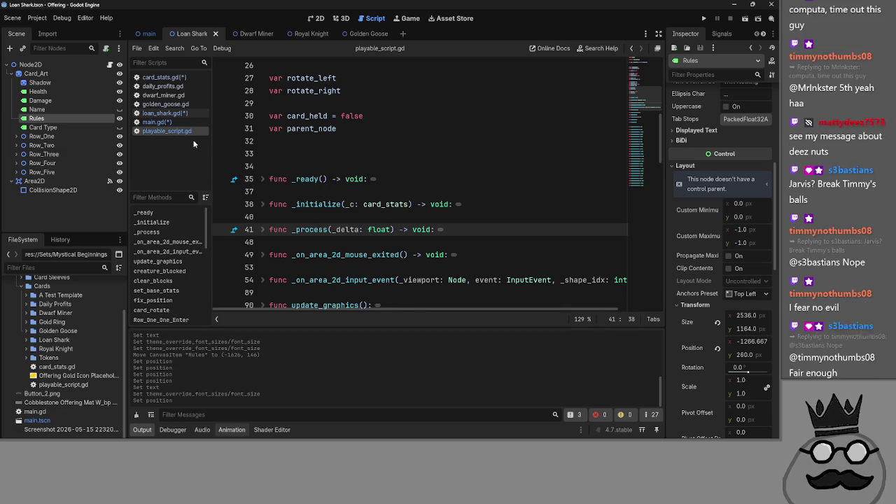
{"action": "left_click", "coordinate": [183, 122]}
{"action": "left_click", "coordinate": [182, 114]}
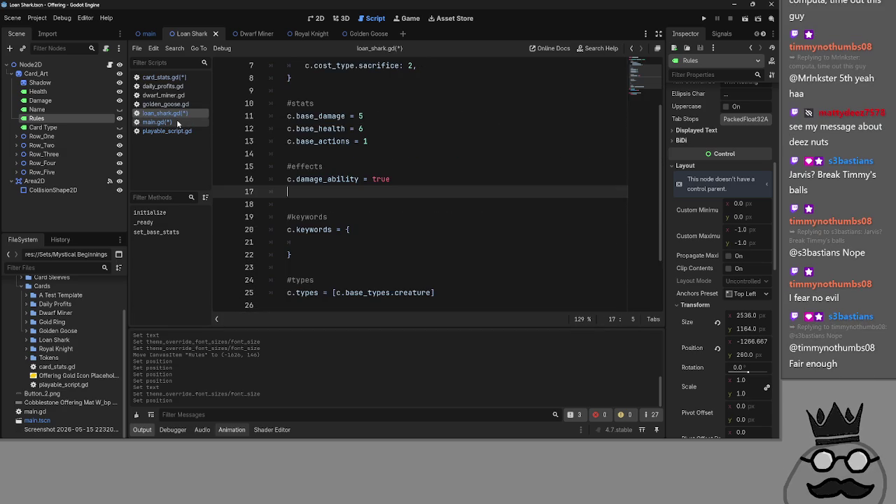
{"action": "left_click", "coordinate": [171, 122]}
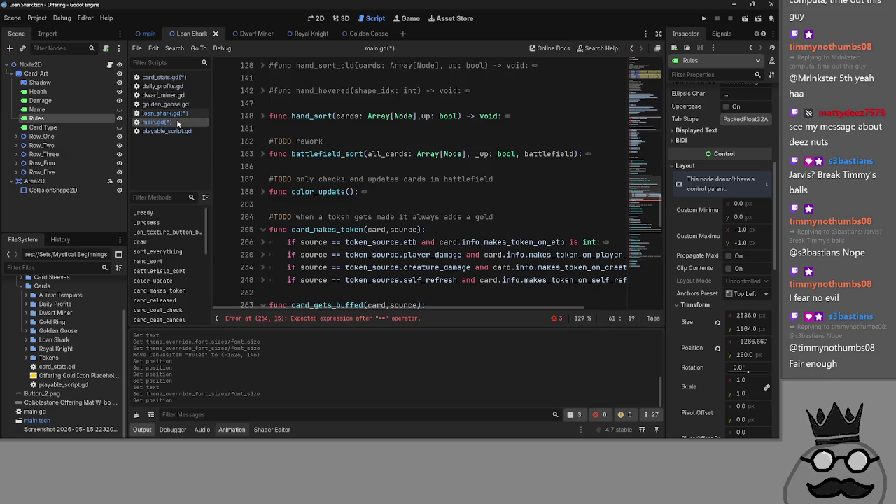
Delete the etb_effect declaration from card_stats.gd and run the game with F5
{"action": "left_click", "coordinate": [164, 79]}
{"action": "left_click", "coordinate": [410, 143]}
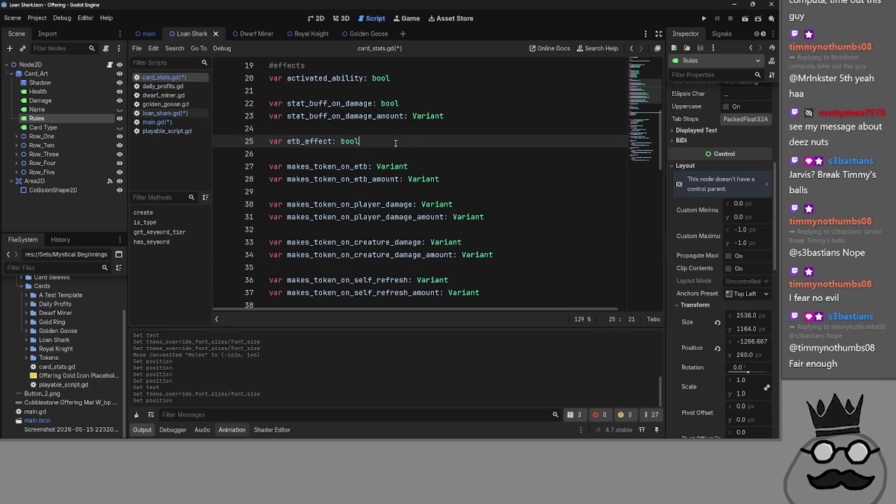
{"action": "key", "text": "shift+Up"}
{"action": "key", "text": "BackSpace"}
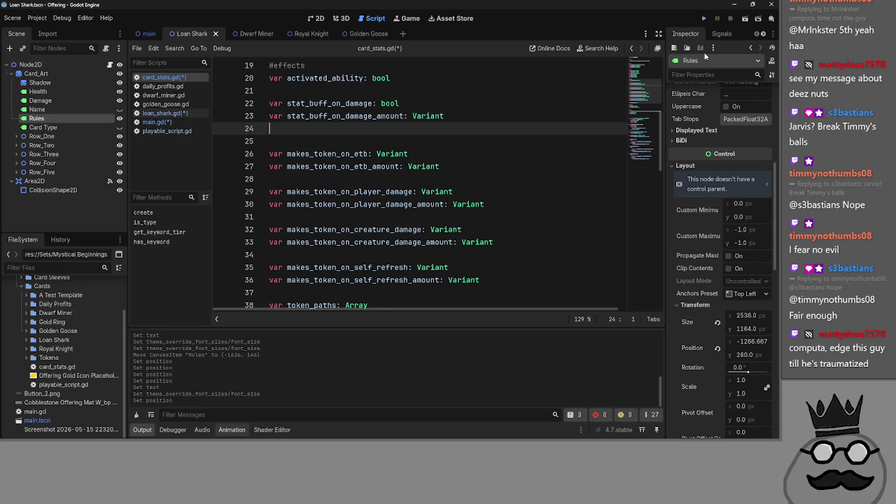
{"action": "key", "text": "F5"}
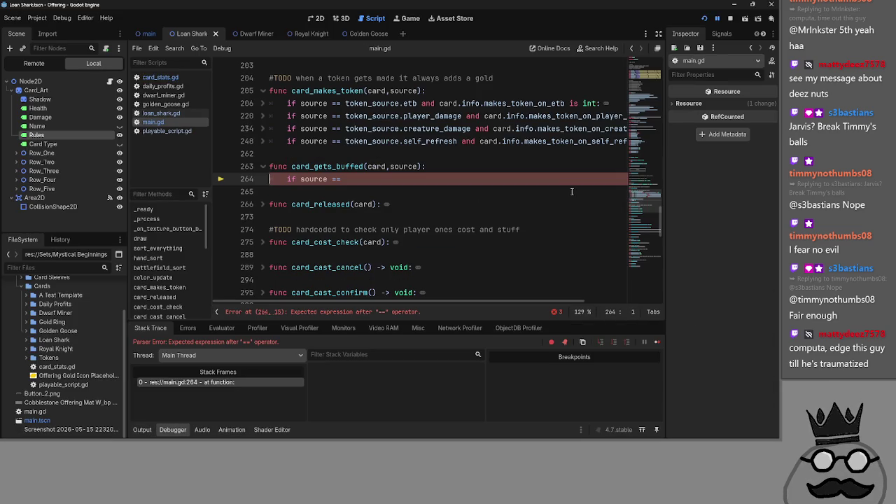
Comment out the unfinished 'if source ==' line behind a pass placeholder and rerun the game
{"action": "left_click", "coordinate": [358, 179]}
{"action": "key", "text": "Home"}
{"action": "left_click_drag", "start_coordinate": [345, 183], "coordinate": [275, 182]}
{"action": "key", "text": "ctrl+shift+Return"}
{"action": "key", "text": "Return"}
{"action": "key", "text": "Down"}
{"action": "key", "text": "ctrl+k"}
{"action": "left_click", "coordinate": [716, 19]}
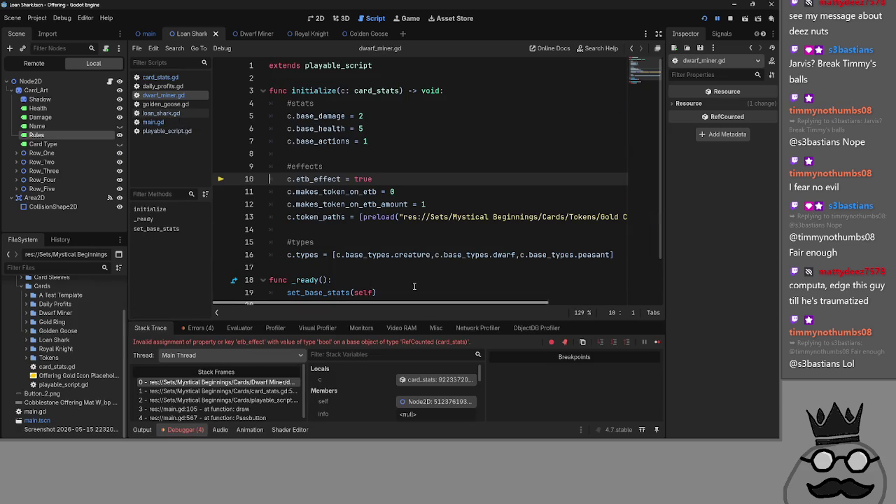
Search main.gd for remaining uses of 'etb'
{"action": "double_click", "coordinate": [341, 178]}
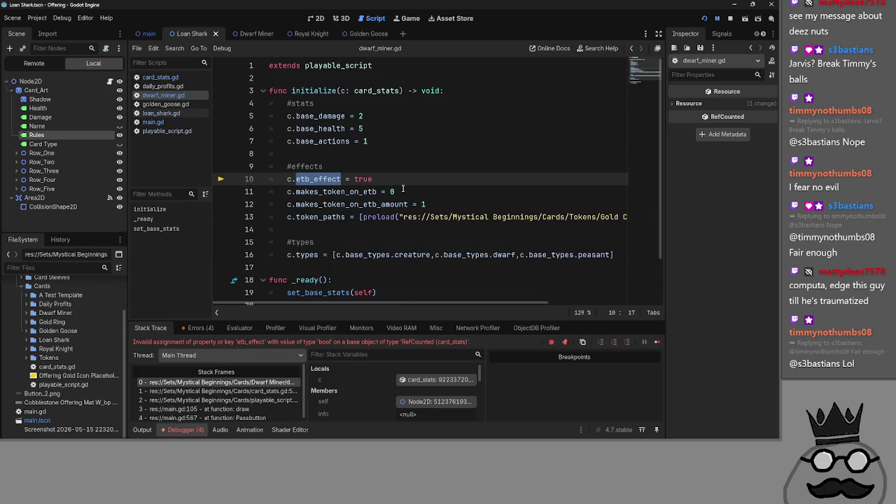
{"action": "left_click", "coordinate": [161, 113]}
{"action": "left_click", "coordinate": [153, 122]}
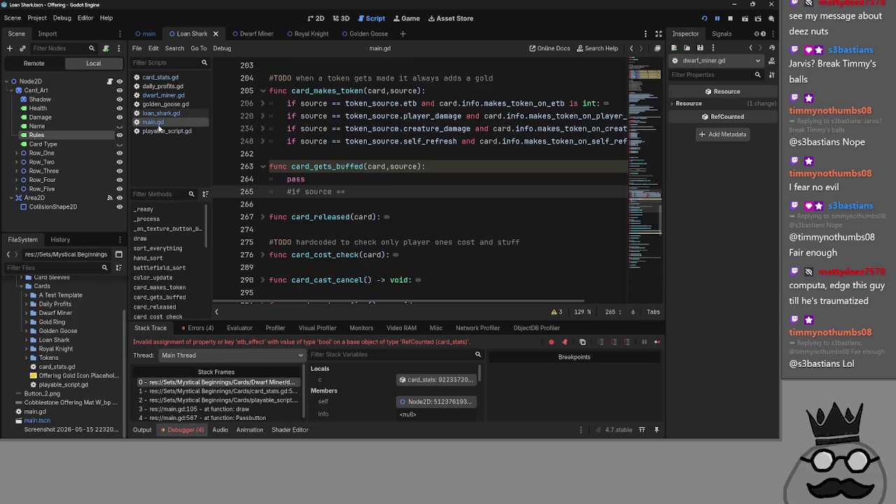
{"action": "left_click", "coordinate": [419, 175]}
{"action": "key", "text": "ctrl+f"}
{"action": "type", "text": "etb"}
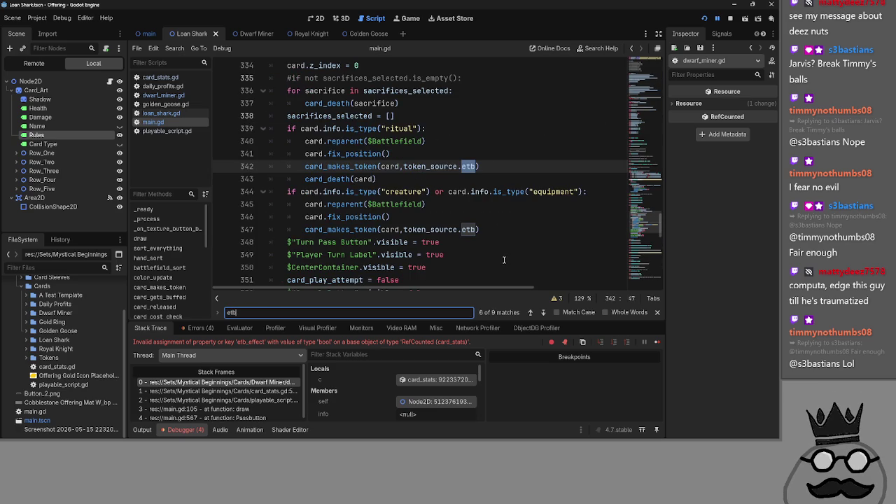
{"action": "key", "text": "Escape"}
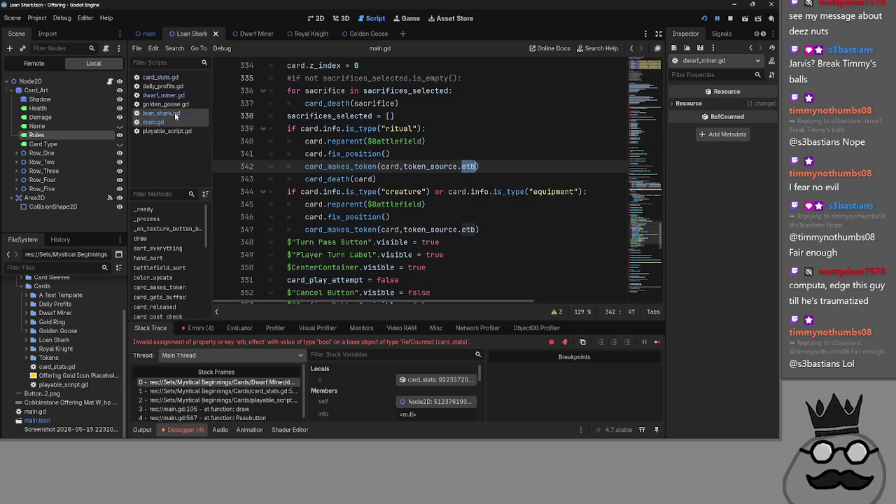
Delete the c.etb_effect = true line from dwarf_miner.gd and restart the game
{"action": "left_click", "coordinate": [163, 96]}
{"action": "double_click", "coordinate": [318, 178]}
{"action": "left_click", "coordinate": [428, 182]}
{"action": "triple_click", "coordinate": [301, 183]}
{"action": "key", "text": "BackSpace"}
{"action": "key", "text": "BackSpace"}
{"action": "left_click", "coordinate": [730, 19]}
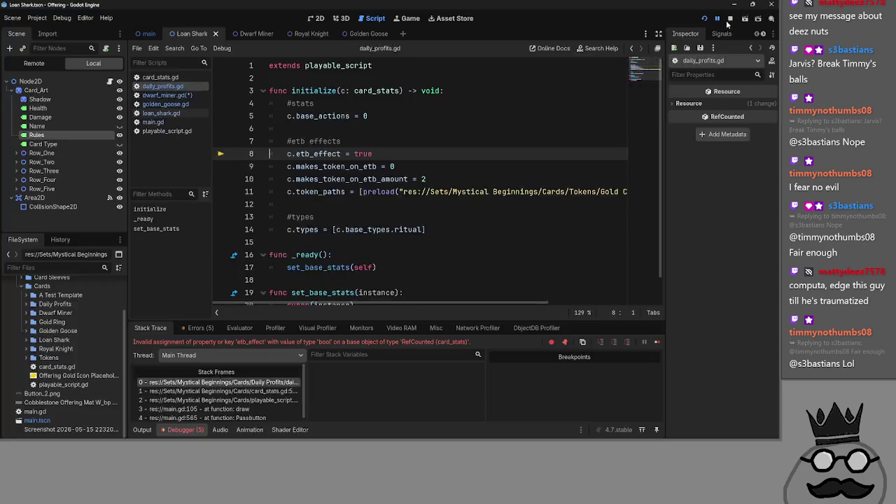
{"action": "left_click", "coordinate": [704, 19]}
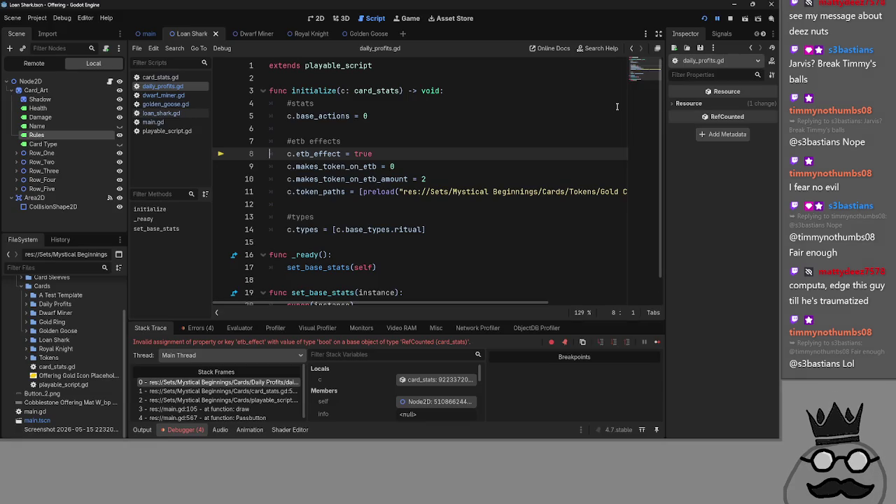
Delete the c.etb_effect = true line from daily_profits.gd and restart the game
{"action": "left_click_drag", "start_coordinate": [371, 155], "coordinate": [279, 156]}
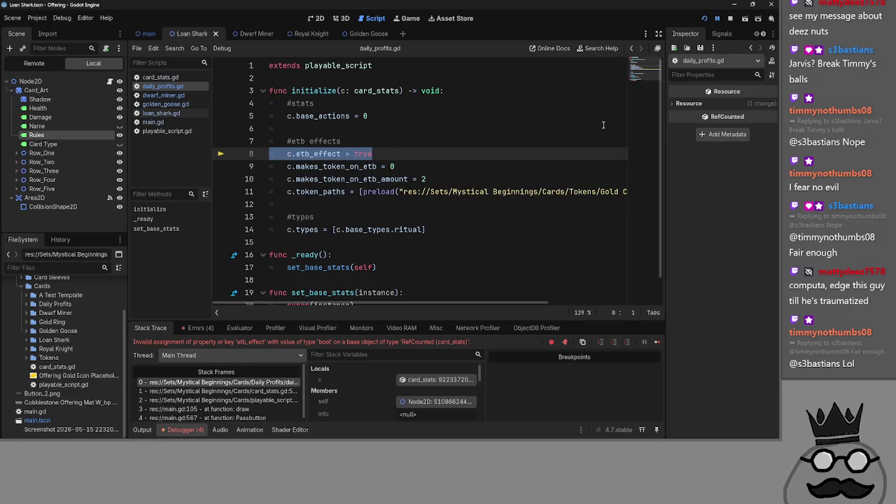
{"action": "left_click", "coordinate": [440, 154]}
{"action": "left_click_drag", "start_coordinate": [440, 155], "coordinate": [270, 154]}
{"action": "key", "text": "BackSpace"}
{"action": "key", "text": "BackSpace"}
{"action": "left_click", "coordinate": [704, 19]}
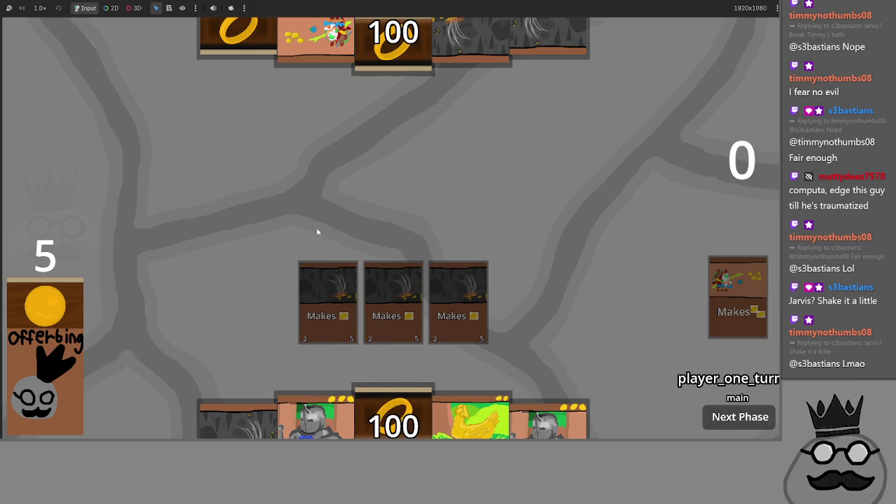
Stop the running card game with F8
{"action": "key", "text": "F8"}
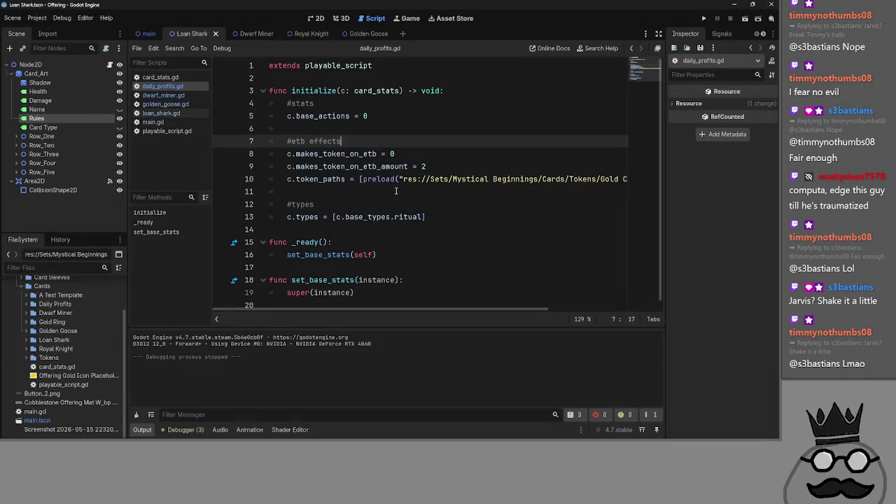
Check dwarf_miner.gd's makes_token_on_etb line, then look over main.gd and playable_script.gd
{"action": "left_click", "coordinate": [397, 154]}
{"action": "left_click", "coordinate": [451, 145]}
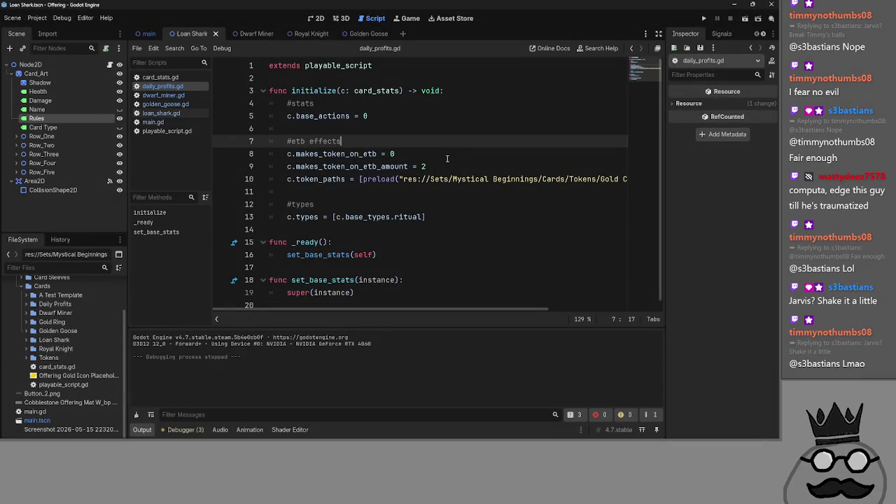
{"action": "left_click", "coordinate": [161, 95]}
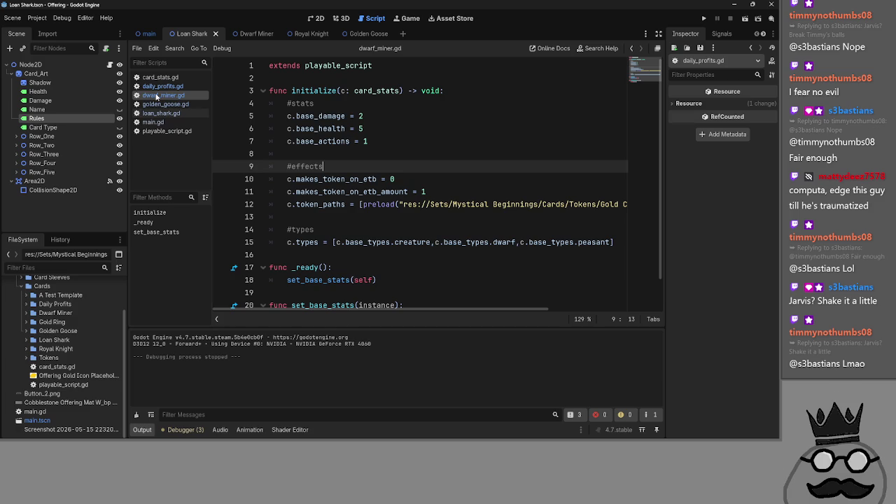
{"action": "double_click", "coordinate": [338, 179]}
{"action": "left_click", "coordinate": [406, 181]}
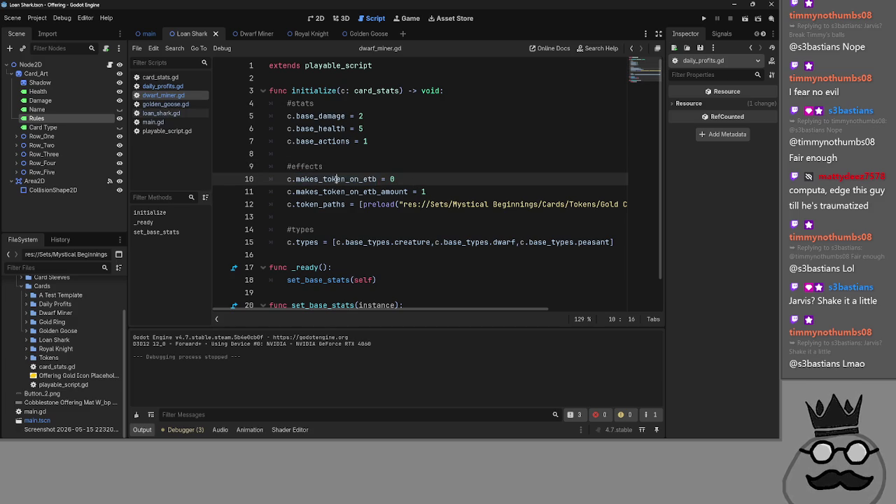
{"action": "left_click", "coordinate": [174, 122]}
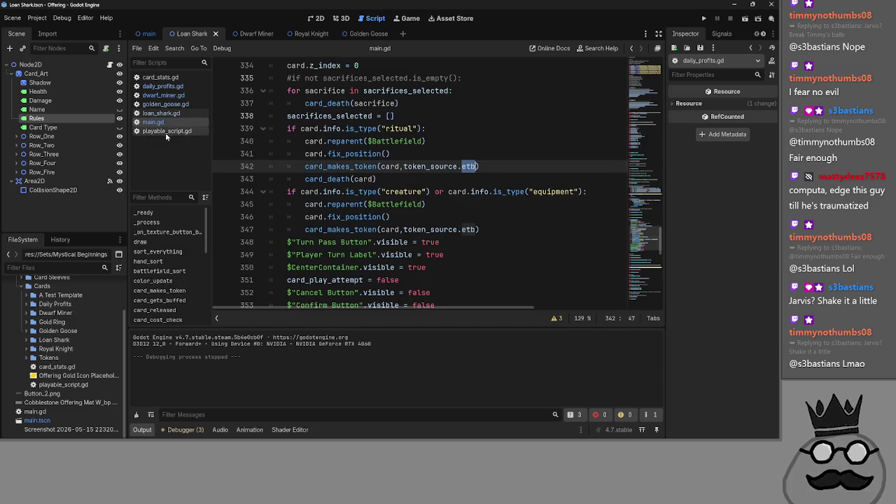
{"action": "left_click", "coordinate": [166, 131]}
Delete the 'var activated_ability: bool' line from card_stats.gd
{"action": "left_click", "coordinate": [161, 77]}
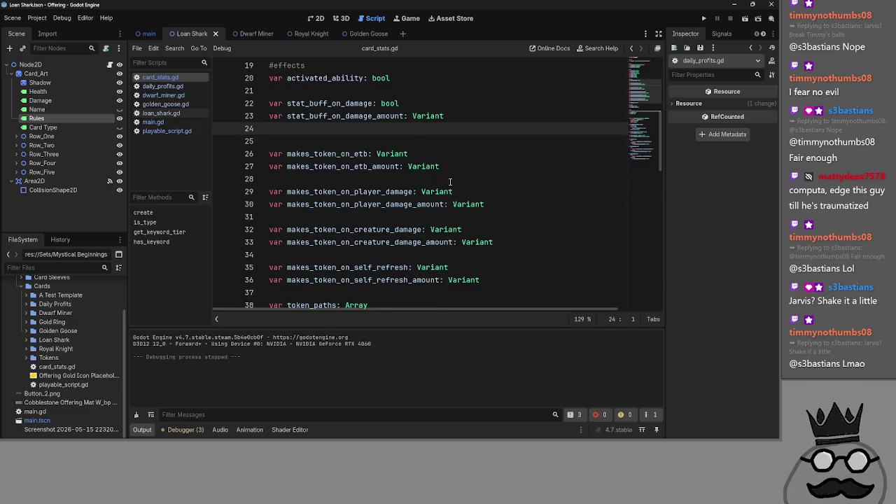
{"action": "scroll", "coordinate": [344, 126], "scroll_direction": "up", "scroll_amount": 1}
{"action": "left_click", "coordinate": [345, 126]}
{"action": "left_click_drag", "start_coordinate": [327, 128], "coordinate": [257, 122]}
{"action": "left_click", "coordinate": [336, 132]}
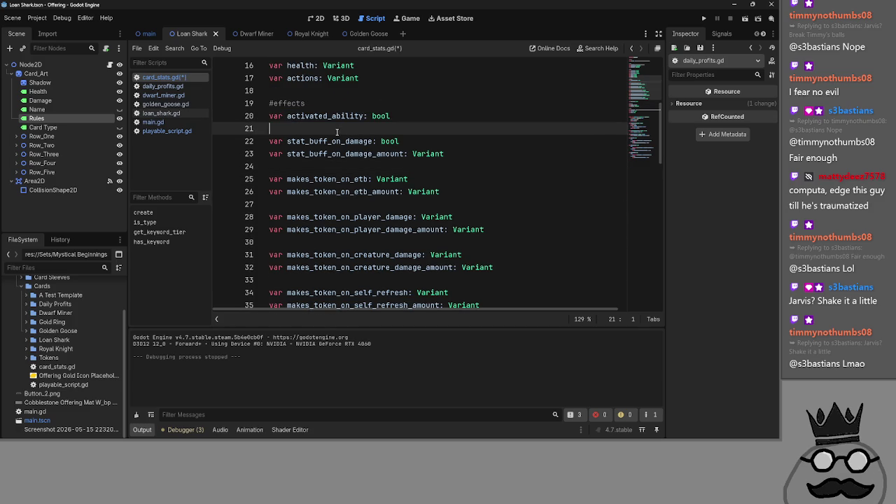
{"action": "scroll", "coordinate": [334, 132], "scroll_direction": "down", "scroll_amount": 3}
{"action": "scroll", "coordinate": [313, 142], "scroll_direction": "up", "scroll_amount": 3}
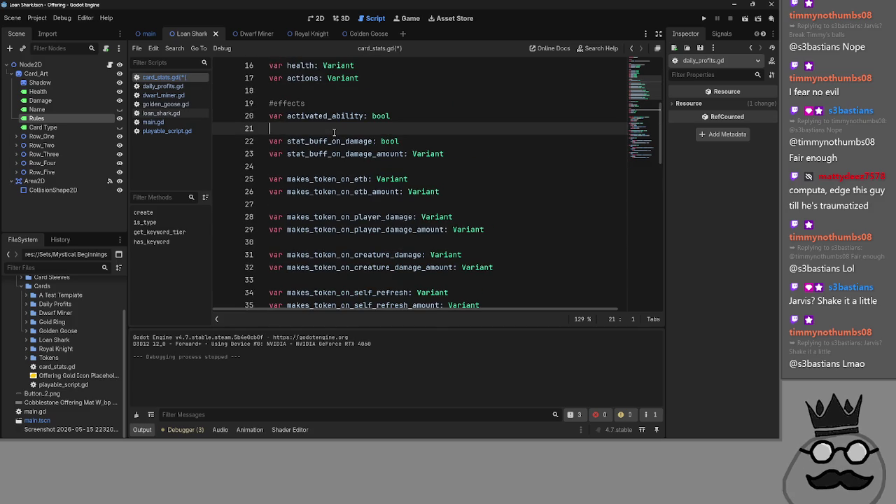
{"action": "left_click", "coordinate": [263, 118], "text": "shift"}
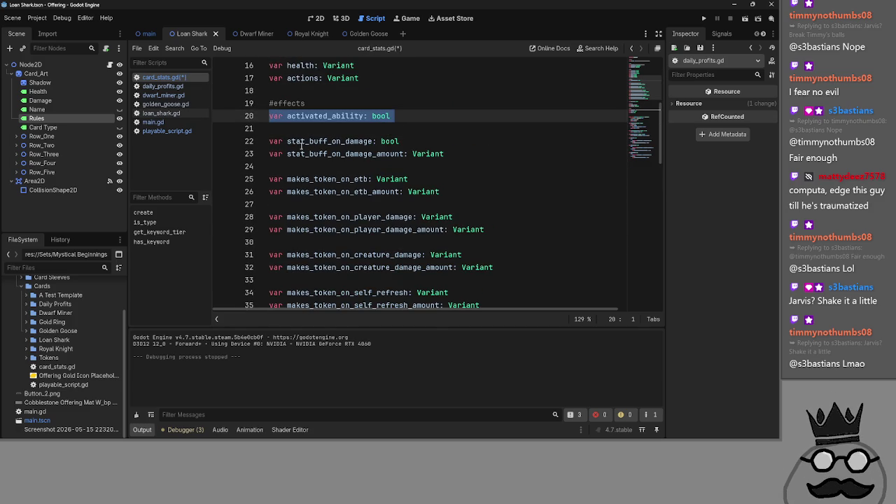
{"action": "key", "text": "Delete"}
{"action": "key", "text": "Delete"}
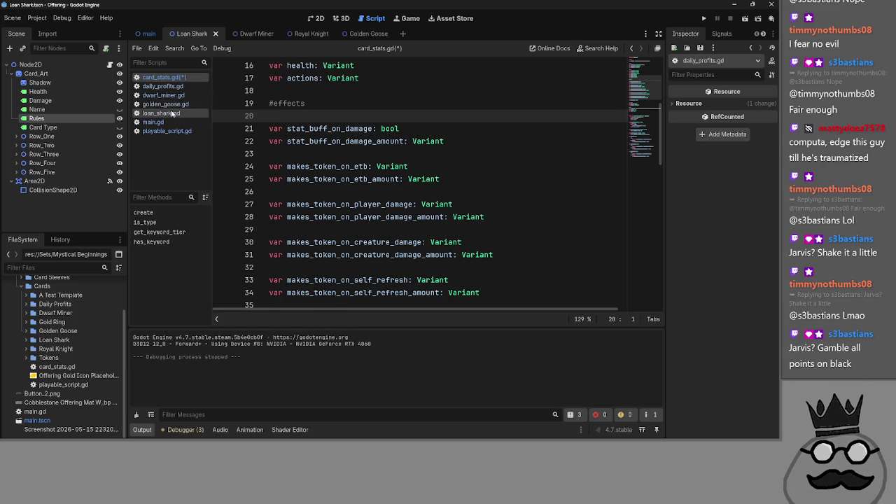
Look through loan_shark.gd, golden_goose.gd and daily_profits.gd before returning to card_stats.gd
{"action": "left_click", "coordinate": [168, 104]}
{"action": "left_click", "coordinate": [168, 95]}
{"action": "left_click", "coordinate": [168, 103]}
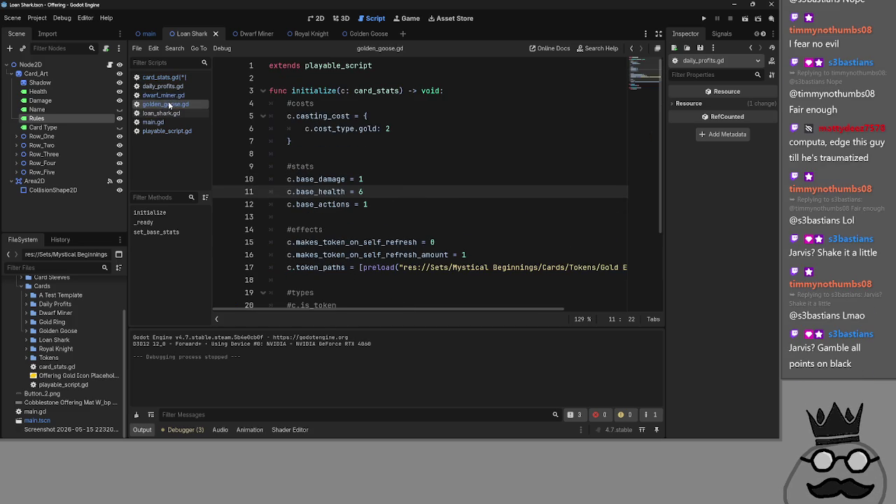
{"action": "left_click", "coordinate": [165, 86]}
{"action": "left_click", "coordinate": [165, 77]}
{"action": "left_click", "coordinate": [167, 87]}
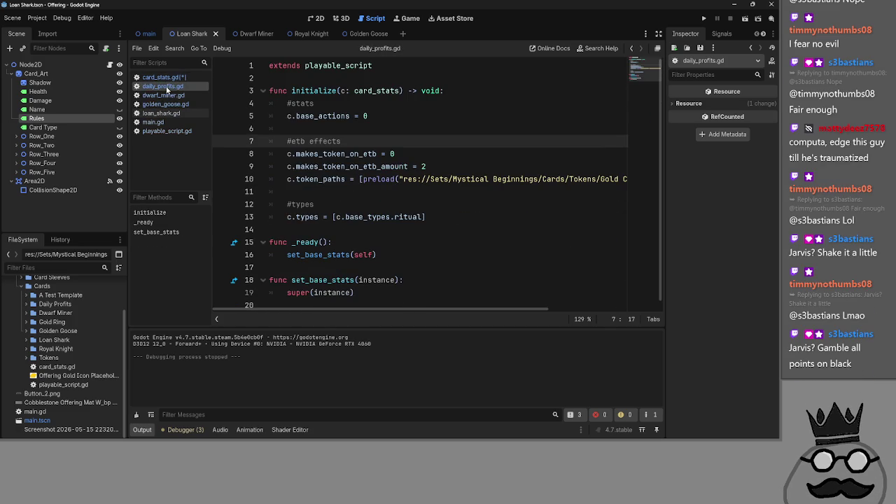
{"action": "left_click", "coordinate": [168, 77]}
Remove the leftover blank line and save card_stats.gd
{"action": "key", "text": "Down"}
{"action": "key", "text": "Down"}
{"action": "key", "text": "Down"}
{"action": "key", "text": "Up"}
{"action": "key", "text": "Up"}
{"action": "key", "text": "Up"}
{"action": "key", "text": "BackSpace"}
{"action": "key", "text": "ctrl+s"}
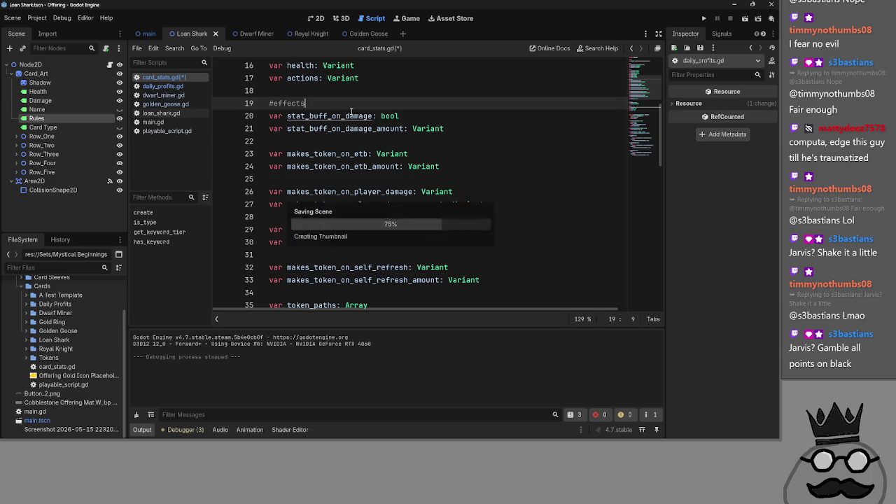
{"action": "left_click", "coordinate": [154, 122]}
{"action": "left_click", "coordinate": [551, 156]}
Fold card_cast and card_released in main.gd and place the caret after pass in card_gets_buffed
{"action": "left_click", "coordinate": [540, 174]}
{"action": "scroll", "coordinate": [540, 173], "scroll_direction": "up", "scroll_amount": 15}
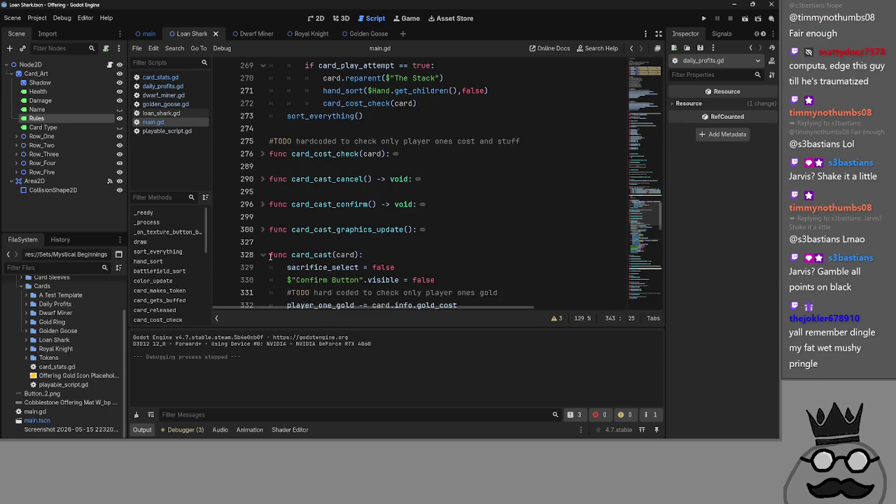
{"action": "left_click", "coordinate": [261, 255]}
{"action": "scroll", "coordinate": [379, 236], "scroll_direction": "up", "scroll_amount": 5}
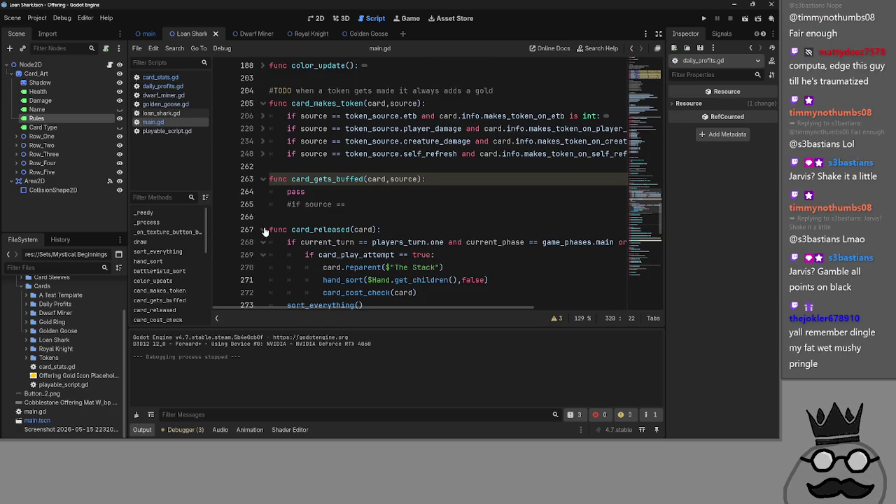
{"action": "left_click", "coordinate": [264, 231]}
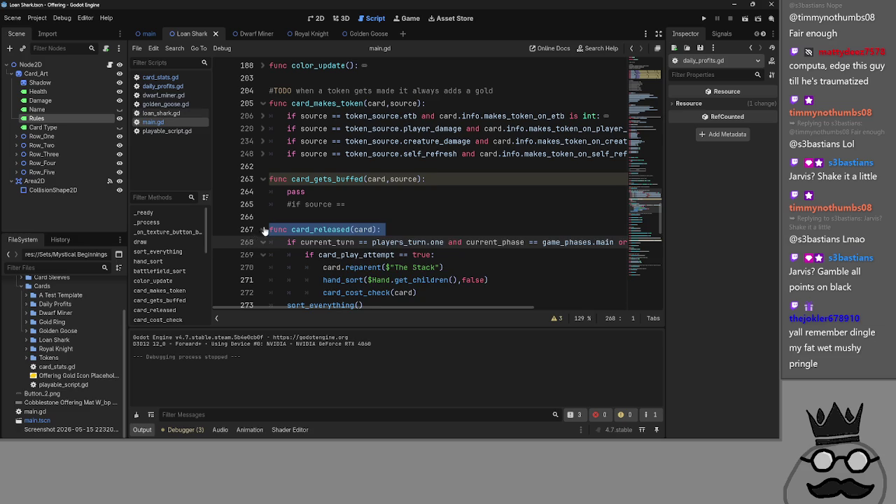
{"action": "left_click", "coordinate": [264, 229]}
{"action": "left_click", "coordinate": [356, 197]}
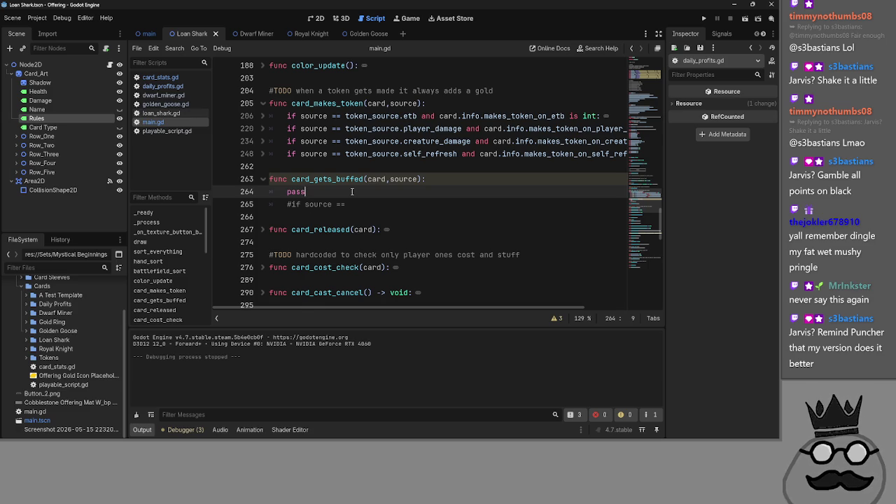
Dismiss the chat app's crash message and put the caret at the end of line 265
{"action": "key", "text": "alt+Tab"}
{"action": "key", "text": "alt+Tab"}
{"action": "key", "text": "alt+Tab"}
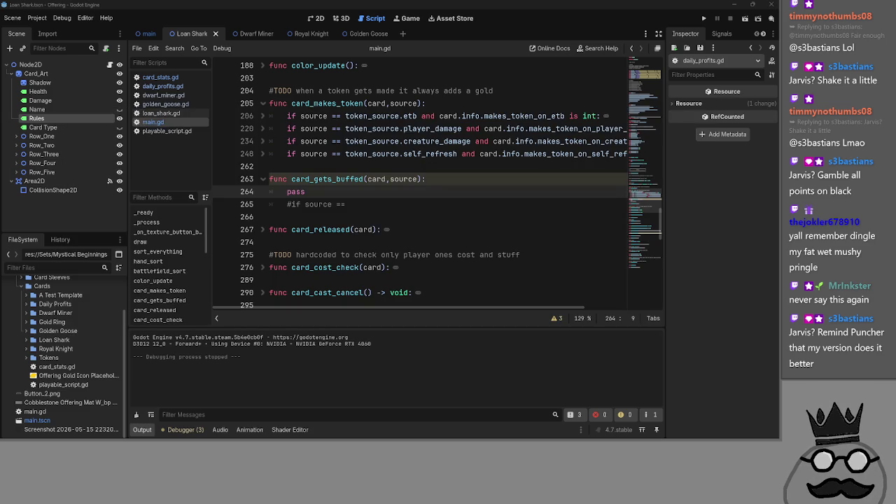
{"action": "key", "text": "alt+Tab"}
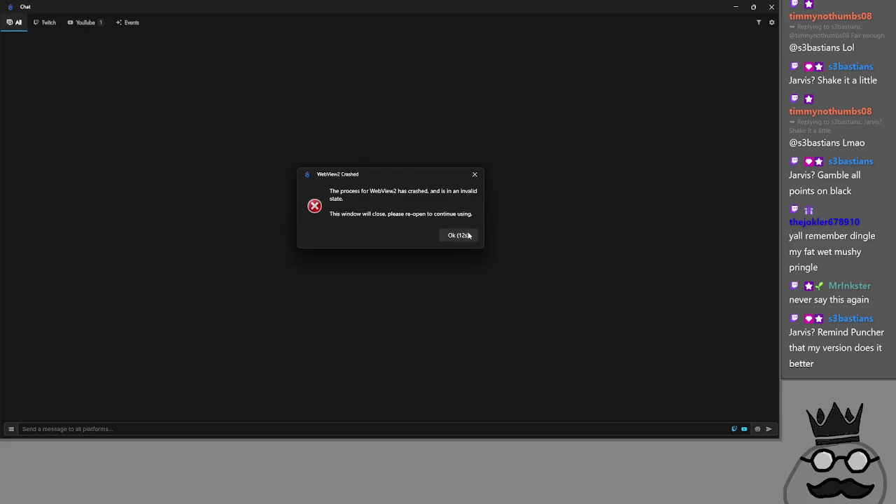
{"action": "left_click", "coordinate": [459, 235]}
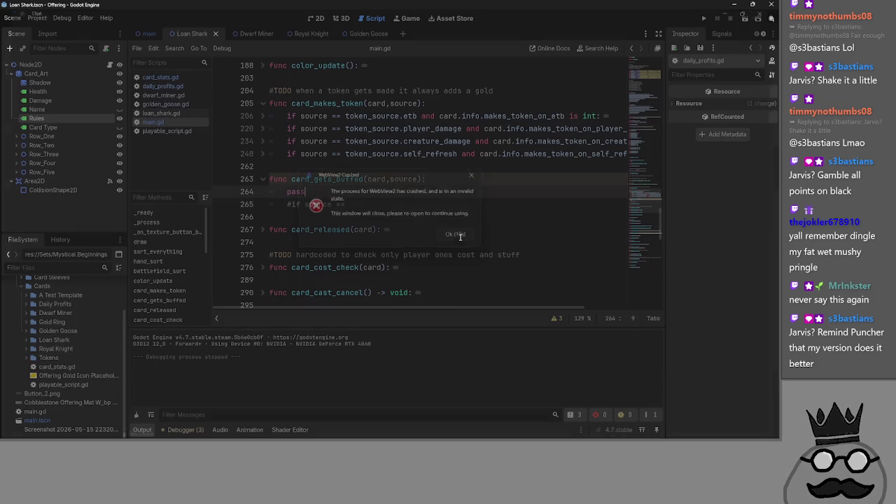
{"action": "left_click", "coordinate": [429, 200]}
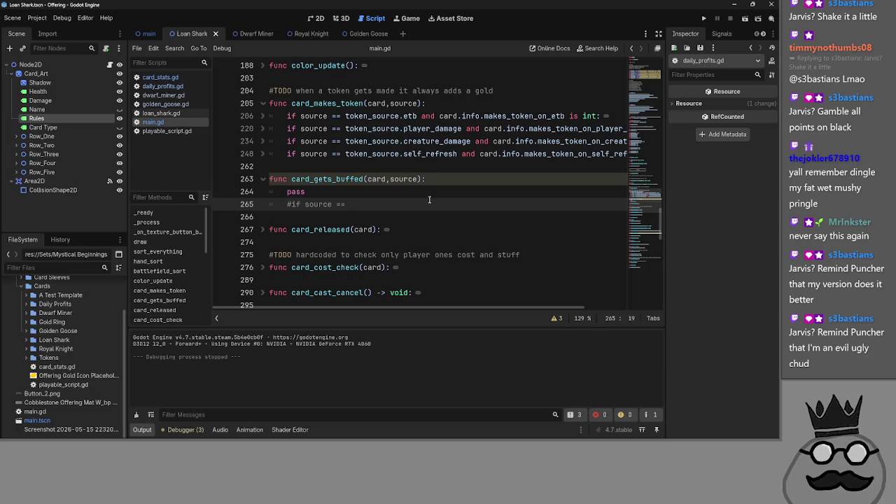
{"action": "key", "text": "alt+Tab"}
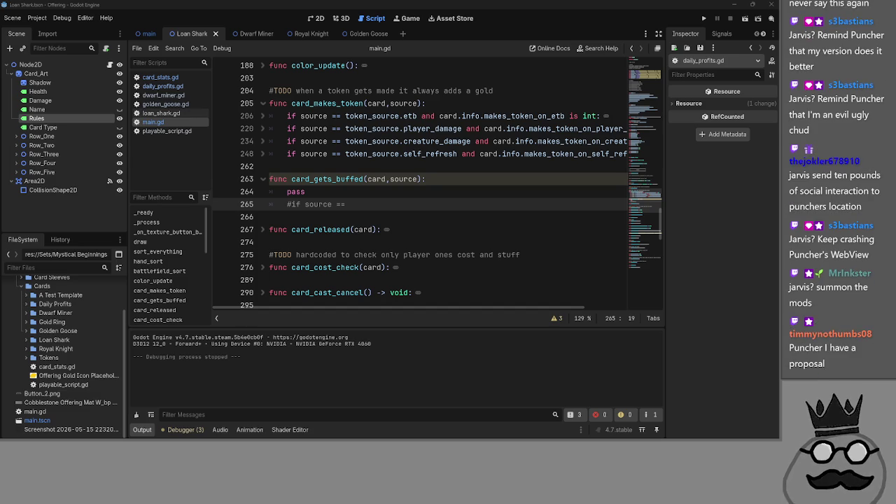
{"action": "key", "text": "alt+Tab"}
{"action": "key", "text": "alt+Tab"}
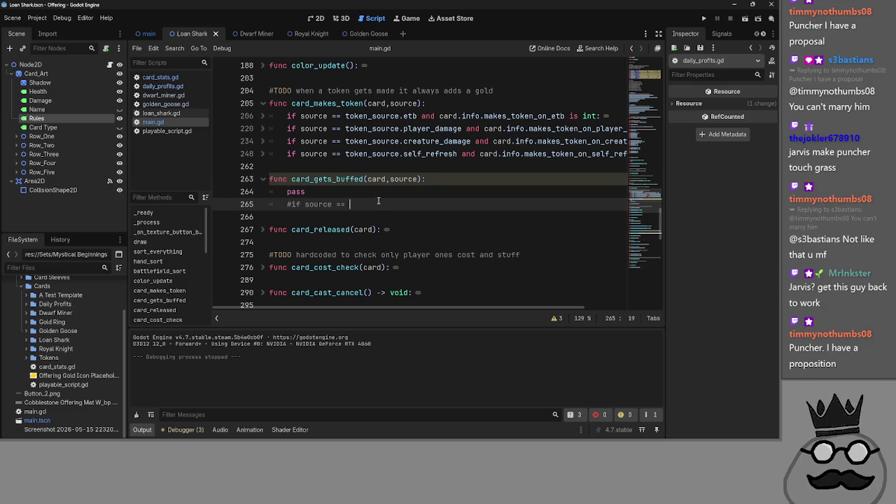
{"action": "left_click", "coordinate": [413, 191]}
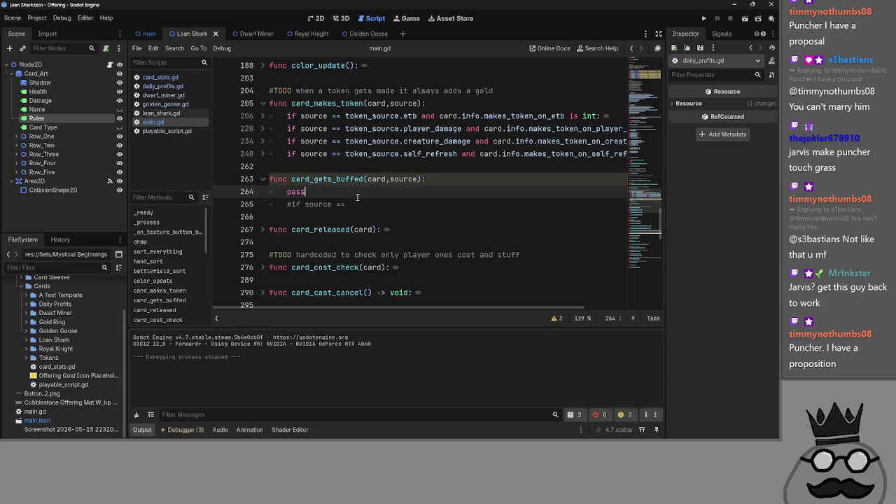
{"action": "key", "text": "shift+Home"}
Replace pass with an uncommented 'if source == buff_source.player_damage' condition
{"action": "key", "text": "BackSpace"}
{"action": "key", "text": "BackSpace"}
{"action": "key", "text": "Delete"}
{"action": "key", "text": "ctrl+k"}
{"action": "left_click", "coordinate": [383, 191]}
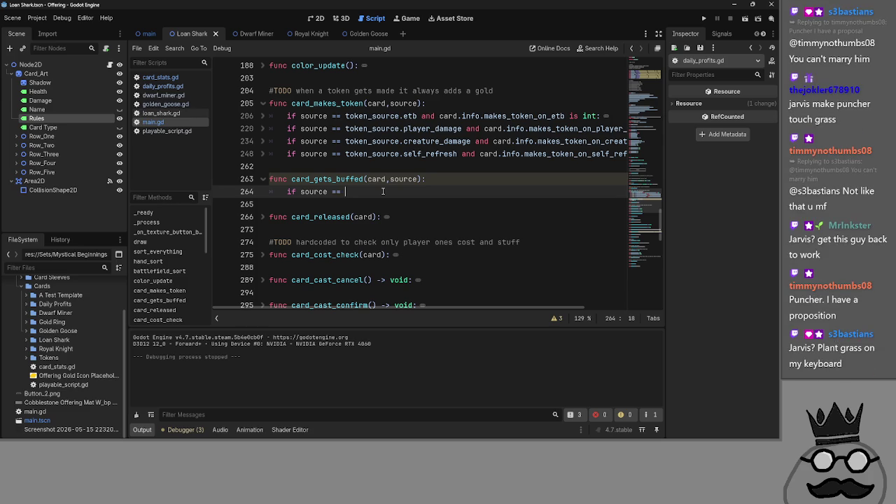
{"action": "key", "text": "ctrl+space"}
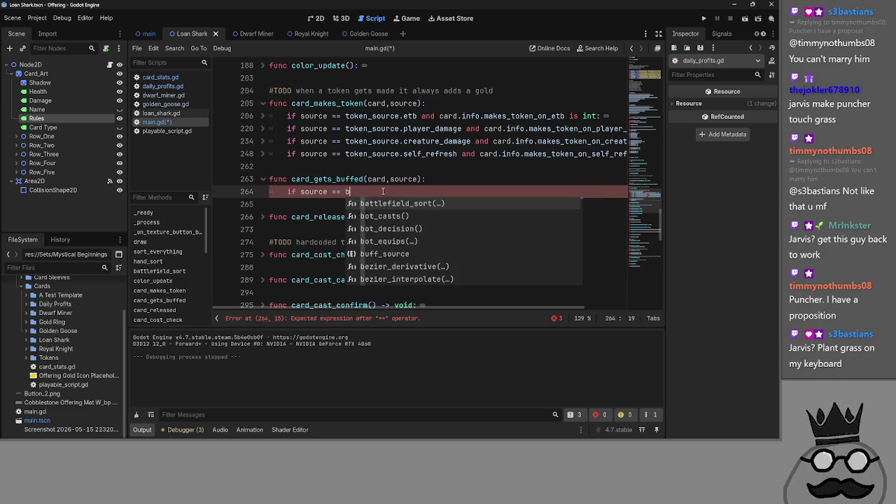
{"action": "type", "text": "buff"}
{"action": "key", "text": "Return"}
{"action": "type", "text": "."}
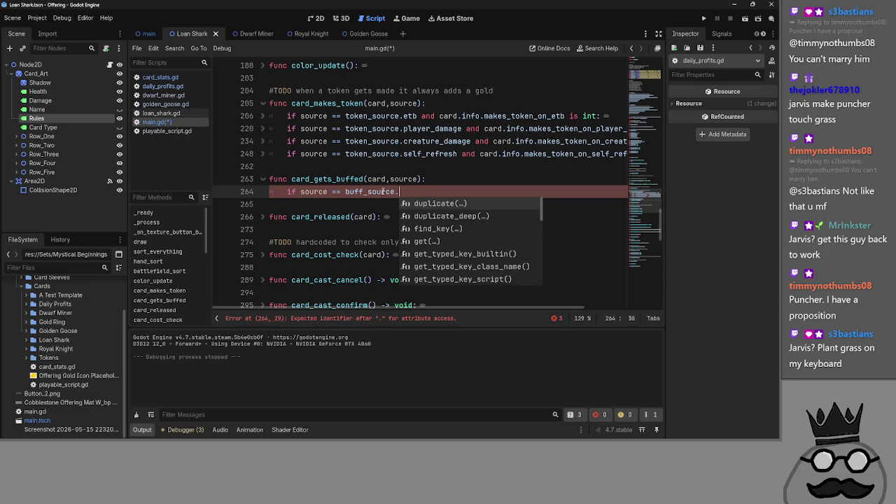
{"action": "type", "text": "p"}
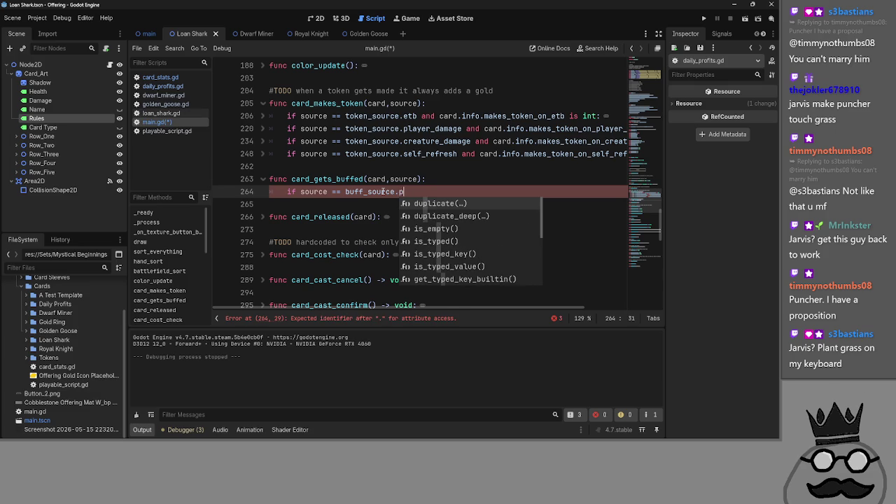
{"action": "type", "text": "layer_damage and card"}
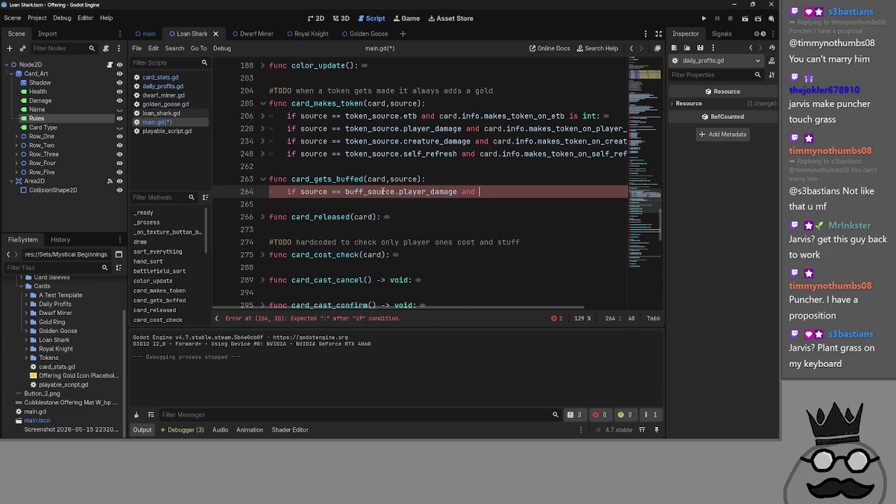
{"action": "key", "text": "BackSpace"}
{"action": "key", "text": "BackSpace"}
{"action": "key", "text": "BackSpace"}
{"action": "left_click", "coordinate": [167, 131]}
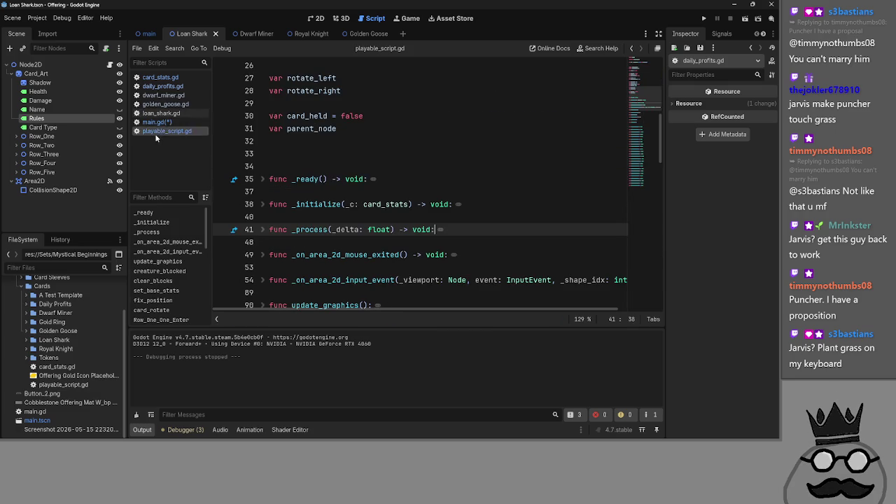
{"action": "key", "text": "Up"}
{"action": "key", "text": "Up"}
{"action": "key", "text": "Up"}
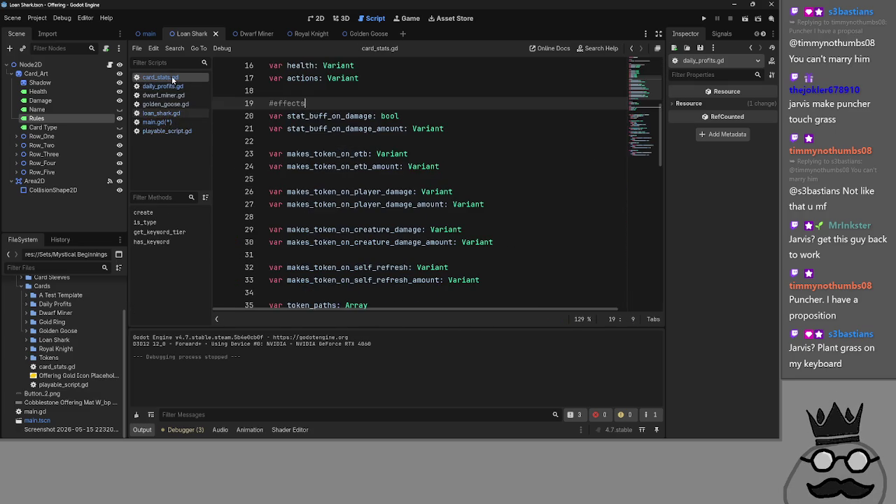
{"action": "scroll", "coordinate": [401, 217], "scroll_direction": "up", "scroll_amount": 2}
{"action": "double_click", "coordinate": [329, 191]}
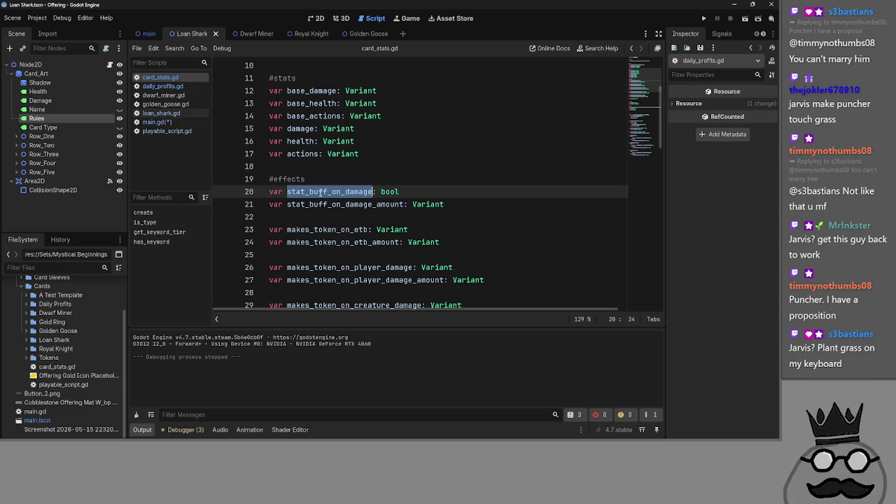
{"action": "left_click", "coordinate": [168, 112]}
{"action": "left_click", "coordinate": [154, 122]}
{"action": "double_click", "coordinate": [369, 191]}
{"action": "double_click", "coordinate": [427, 191]}
{"action": "double_click", "coordinate": [369, 191]}
{"action": "double_click", "coordinate": [427, 191]}
End the buff_source.player_damage if-line with a colon, dropping the extra stat_buff_on_damage condition, and start its body line
{"action": "left_click", "coordinate": [490, 191]}
{"action": "scroll", "coordinate": [492, 211], "scroll_direction": "up", "scroll_amount": 4}
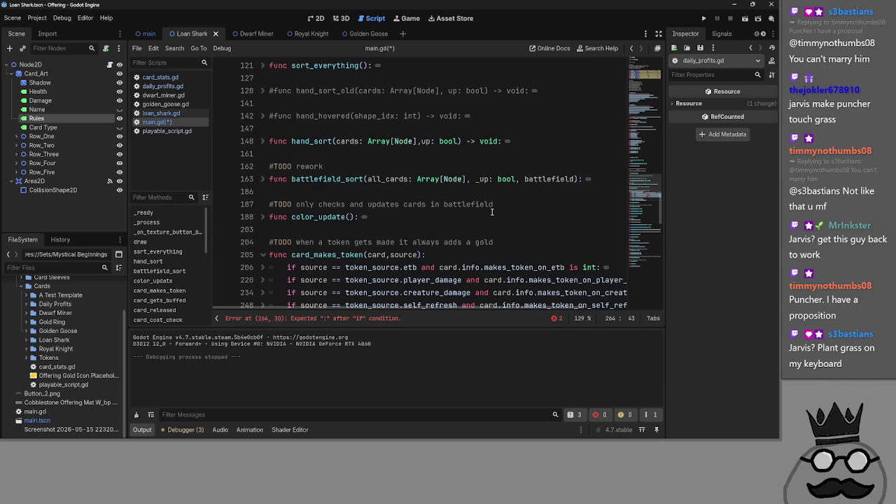
{"action": "scroll", "coordinate": [492, 211], "scroll_direction": "down", "scroll_amount": 2}
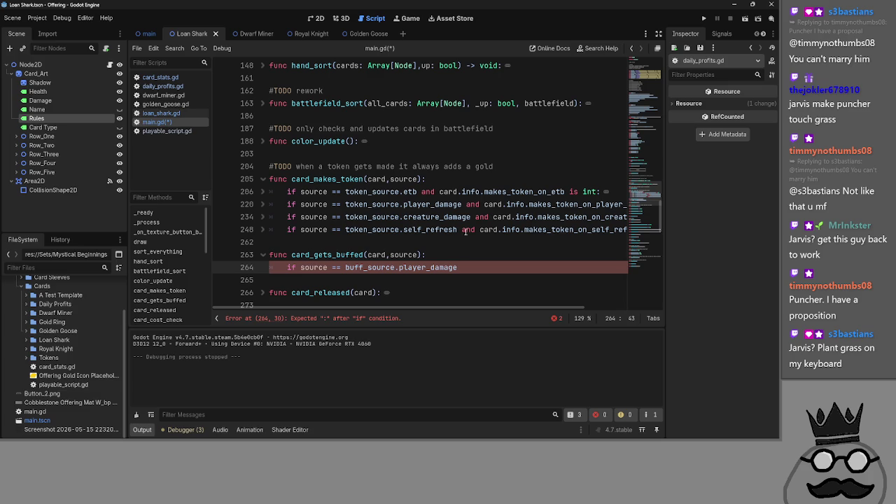
{"action": "left_click", "coordinate": [294, 269]}
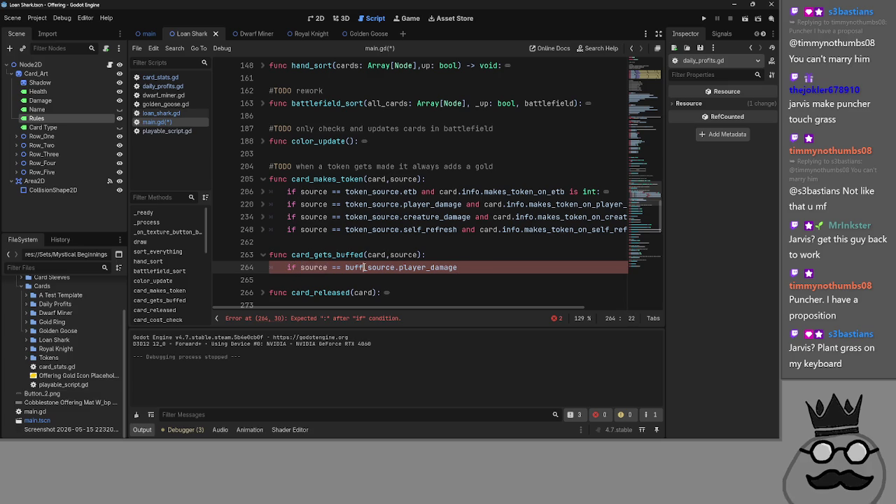
{"action": "double_click", "coordinate": [430, 267]}
{"action": "left_click", "coordinate": [465, 268]}
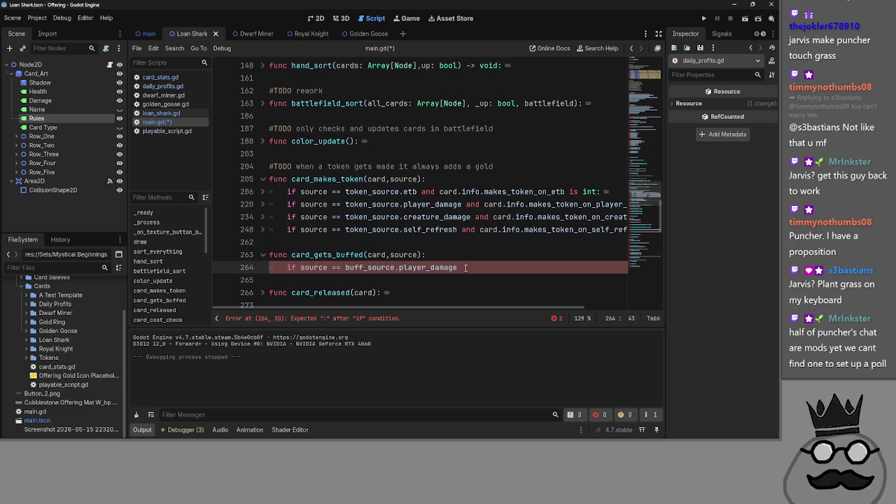
{"action": "type", "text": " a"}
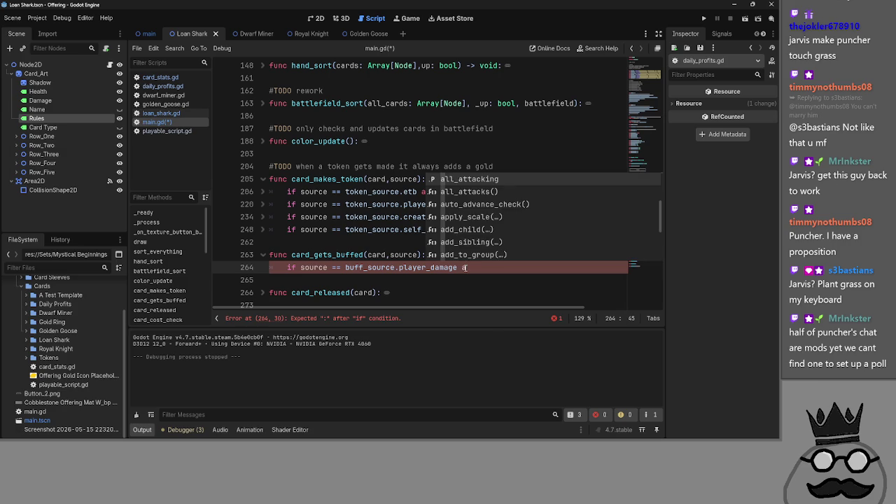
{"action": "key", "text": "BackSpace"}
{"action": "key", "text": "BackSpace"}
{"action": "type", "text": "and "}
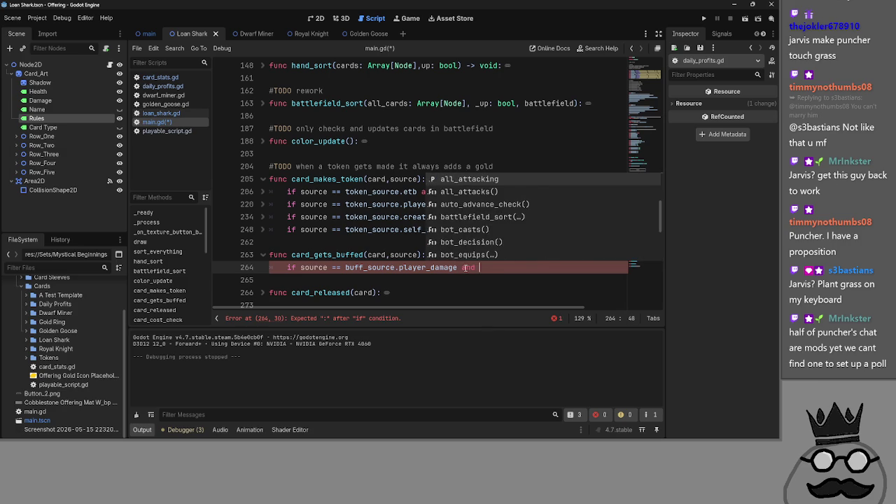
{"action": "type", "text": "card.stat_buff_on_damage"}
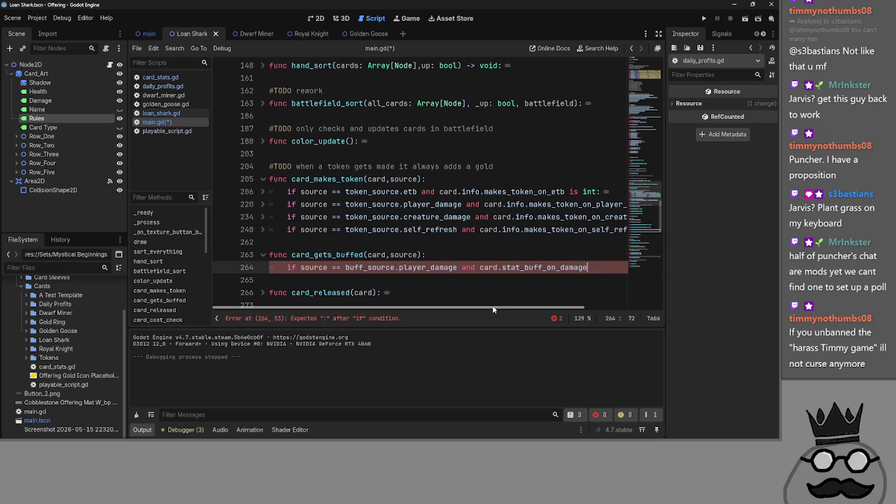
{"action": "mouse_move", "coordinate": [601, 267]}
{"action": "left_mouse_down"}
{"action": "mouse_move", "coordinate": [431, 267]}
{"action": "mouse_move", "coordinate": [460, 267]}
{"action": "left_mouse_up"}
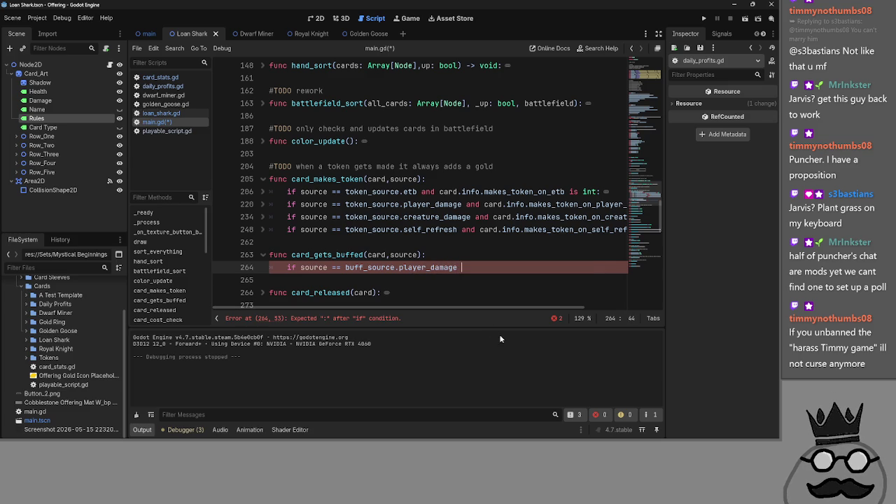
{"action": "type", "text": ":"}
{"action": "key", "text": "Return"}
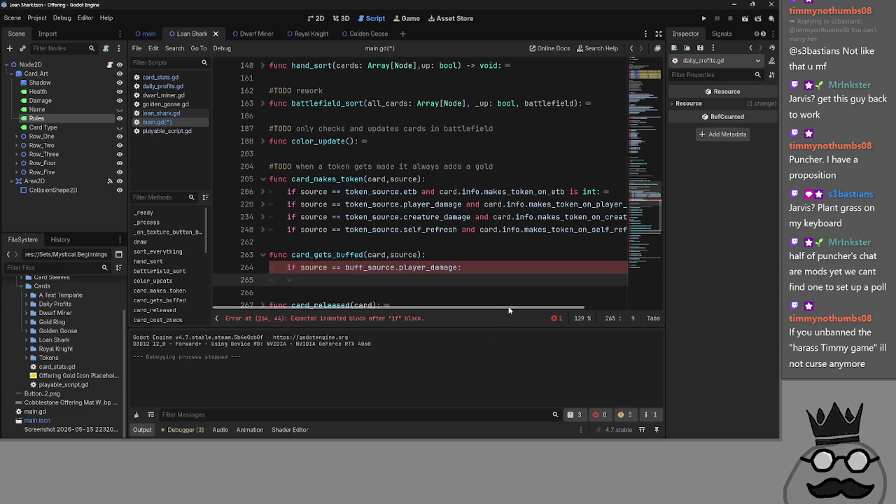
Check the etb block on line 206 and card_stats.gd for reference, then return to line 265
{"action": "left_click", "coordinate": [513, 191]}
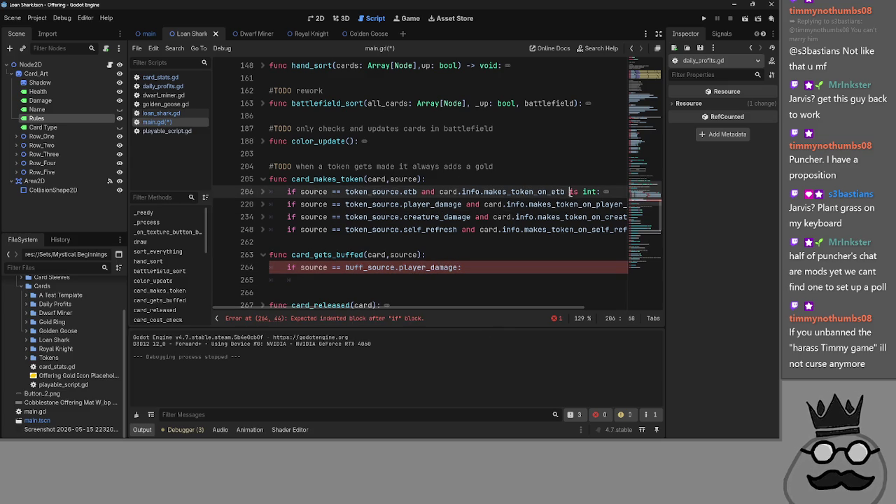
{"action": "double_click", "coordinate": [513, 191]}
{"action": "left_click", "coordinate": [263, 192]}
{"action": "left_click", "coordinate": [263, 192]}
{"action": "left_click", "coordinate": [529, 270]}
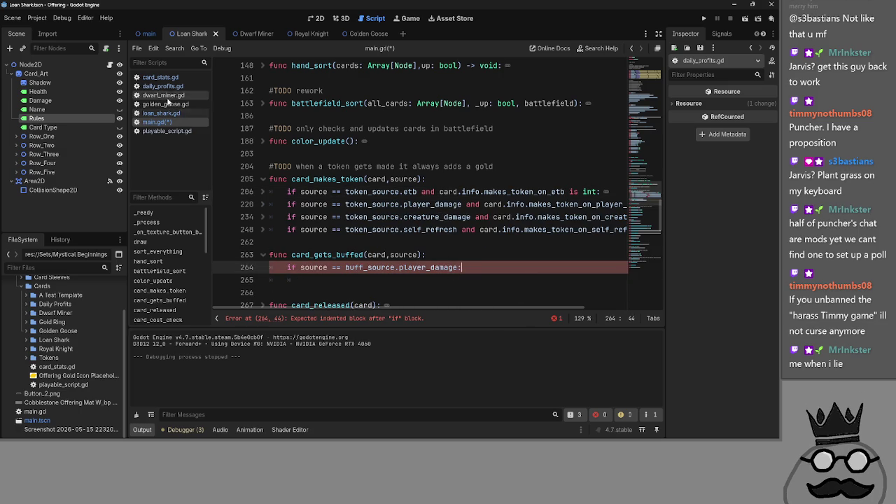
{"action": "left_click", "coordinate": [161, 78]}
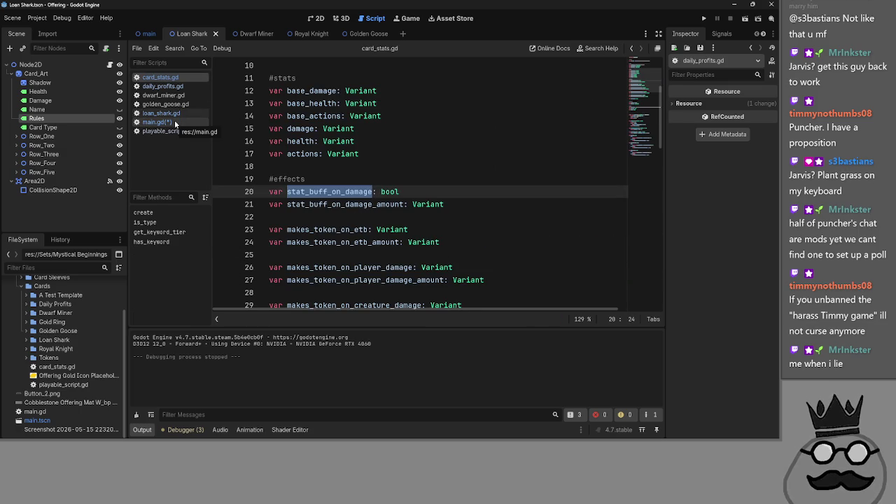
{"action": "left_click", "coordinate": [176, 123]}
{"action": "scroll", "coordinate": [316, 240], "scroll_direction": "down", "scroll_amount": 1}
{"action": "left_click", "coordinate": [316, 240]}
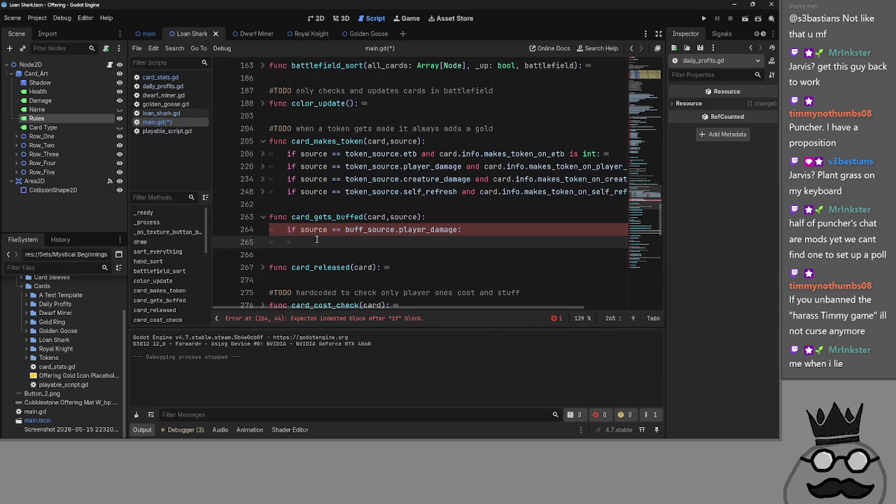
{"action": "left_click", "coordinate": [261, 153]}
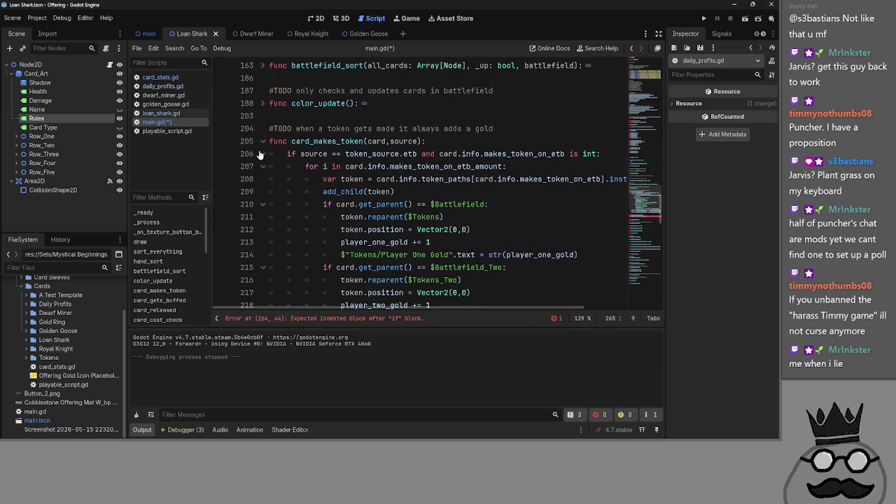
{"action": "scroll", "coordinate": [260, 154], "scroll_direction": "down", "scroll_amount": 2}
{"action": "scroll", "coordinate": [261, 156], "scroll_direction": "up", "scroll_amount": 2}
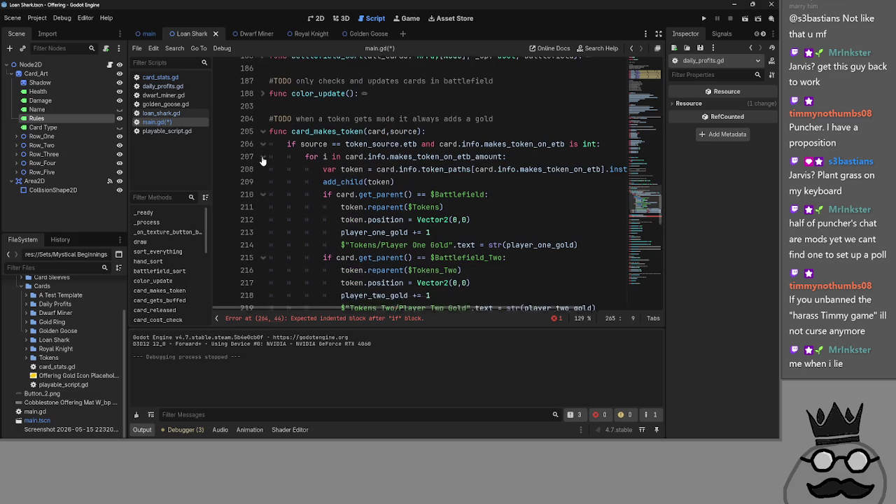
{"action": "left_click", "coordinate": [261, 153]}
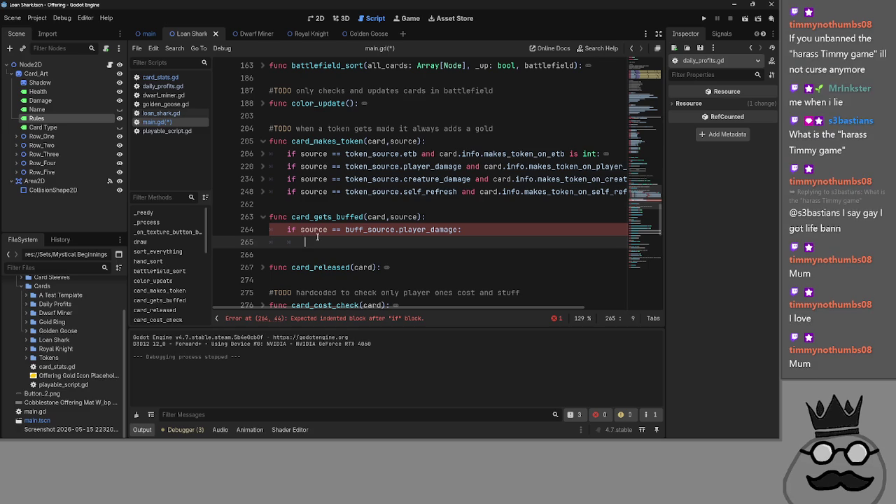
Alt+Tab to glance at the other open windows and return to the script
{"action": "key", "text": "alt+Tab"}
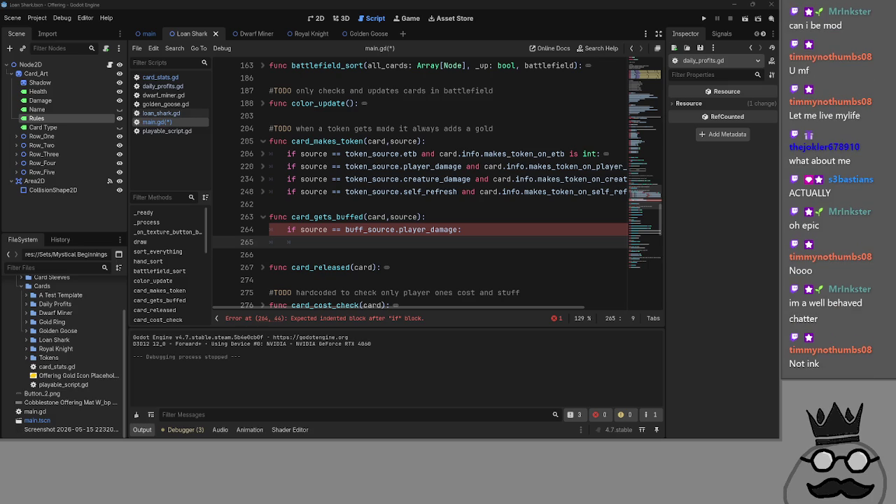
Enter 'Who Should Get Mod' as the question in the Twitch poll form
{"action": "key", "text": "alt+Tab"}
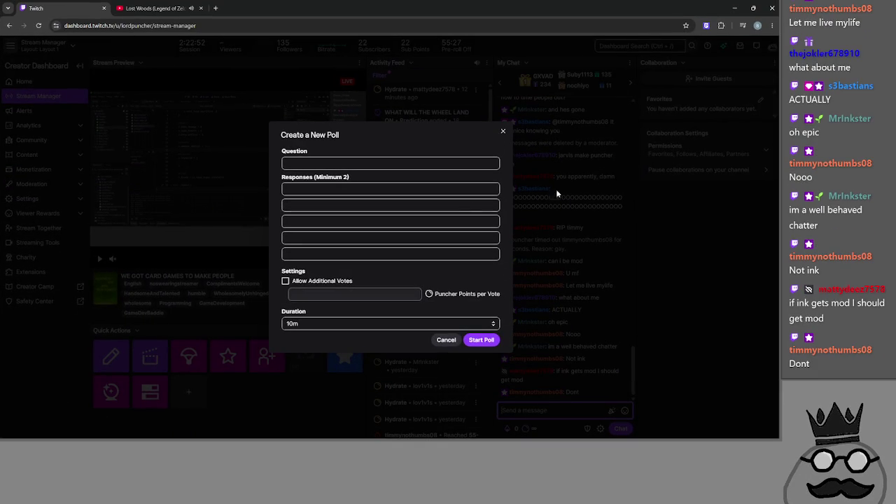
{"action": "left_click", "coordinate": [328, 163]}
{"action": "type", "text": "Who S"}
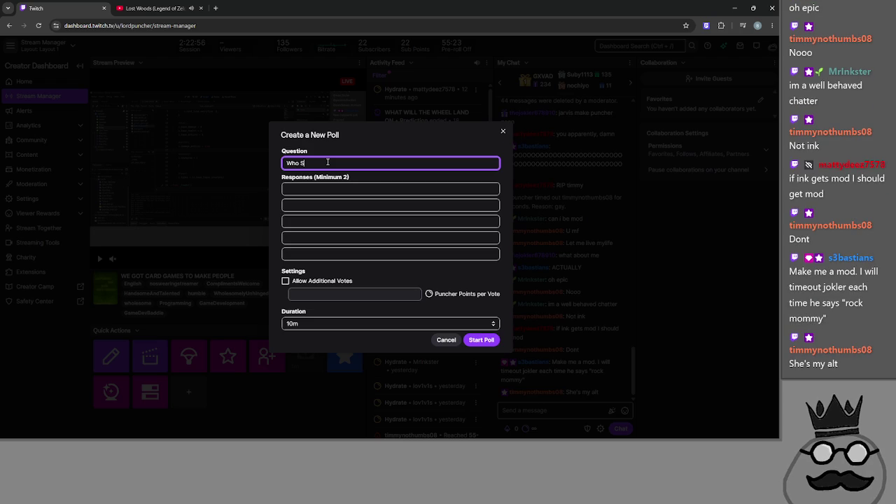
{"action": "type", "text": "hould Get Mod"}
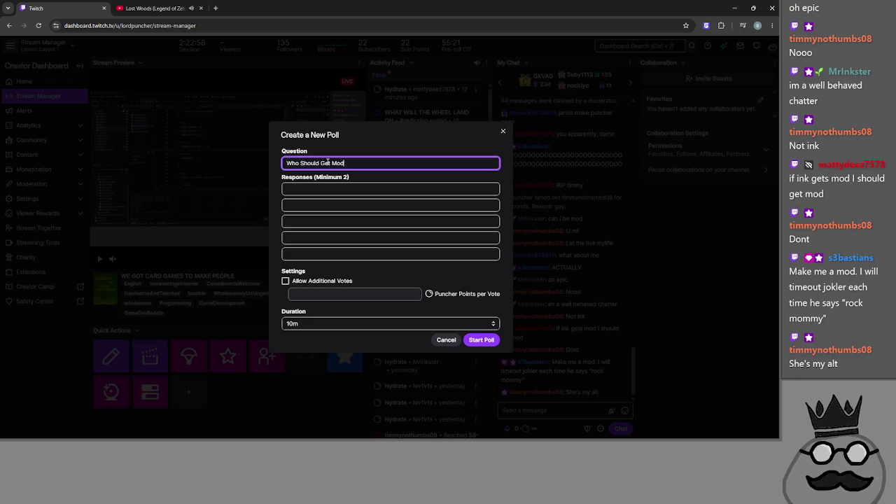
Fill the five response fields with five chatters' names
{"action": "left_click", "coordinate": [348, 190]}
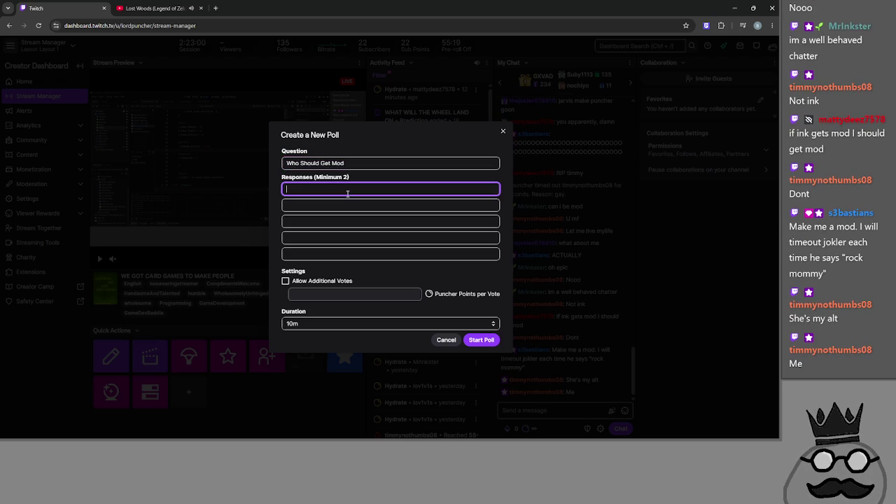
{"action": "type", "text": "Timmy"}
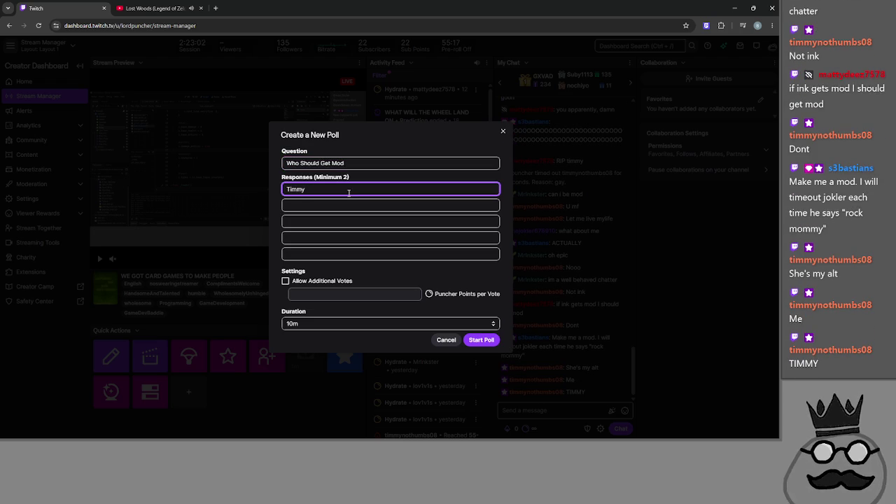
{"action": "left_click", "coordinate": [361, 207]}
{"action": "type", "text": "Seb"}
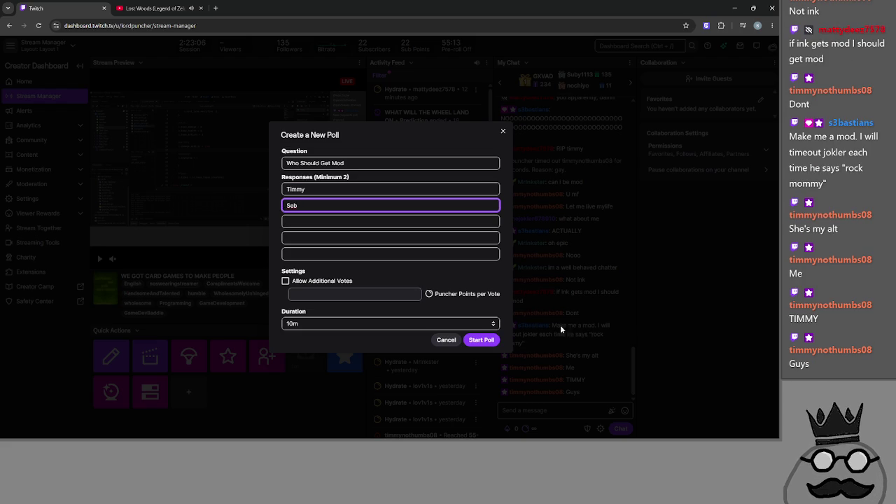
{"action": "left_click", "coordinate": [321, 224]}
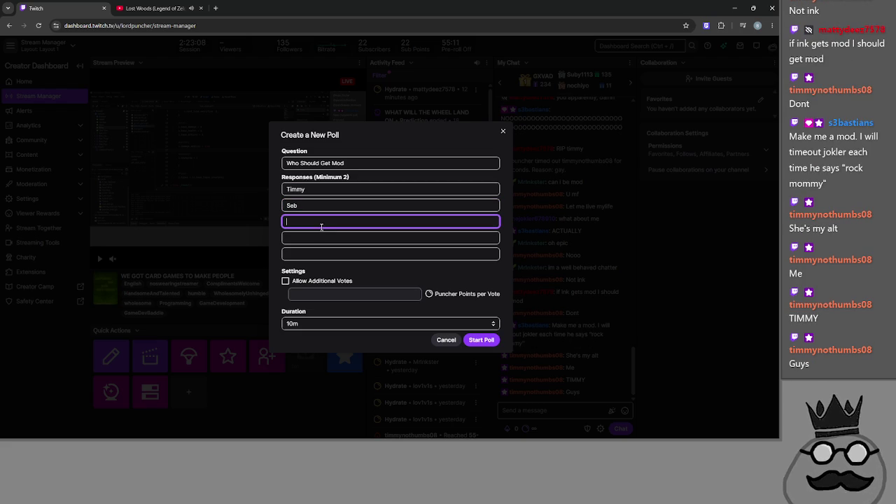
{"action": "type", "text": "Ink"}
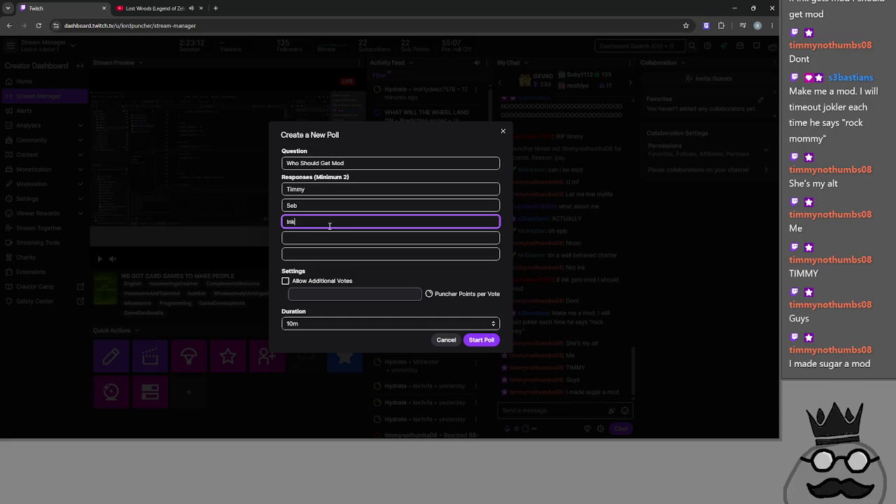
{"action": "left_click", "coordinate": [328, 238]}
{"action": "type", "text": "Matt"}
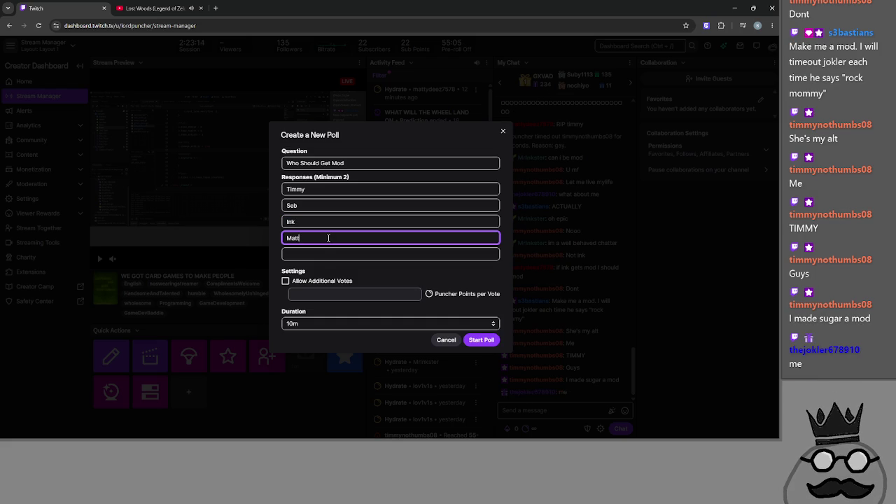
{"action": "left_click", "coordinate": [322, 254]}
{"action": "type", "text": "Eli"}
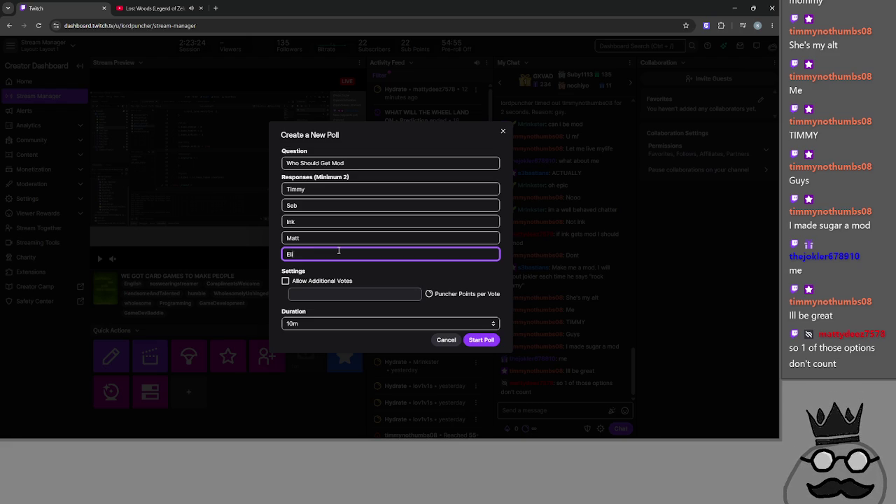
Clear the first and fifth poll responses, leaving three options
{"action": "key", "text": "BackSpace"}
{"action": "key", "text": "BackSpace"}
{"action": "key", "text": "BackSpace"}
{"action": "left_click", "coordinate": [276, 243]}
{"action": "double_click", "coordinate": [294, 189]}
{"action": "key", "text": "BackSpace"}
{"action": "left_click", "coordinate": [276, 192]}
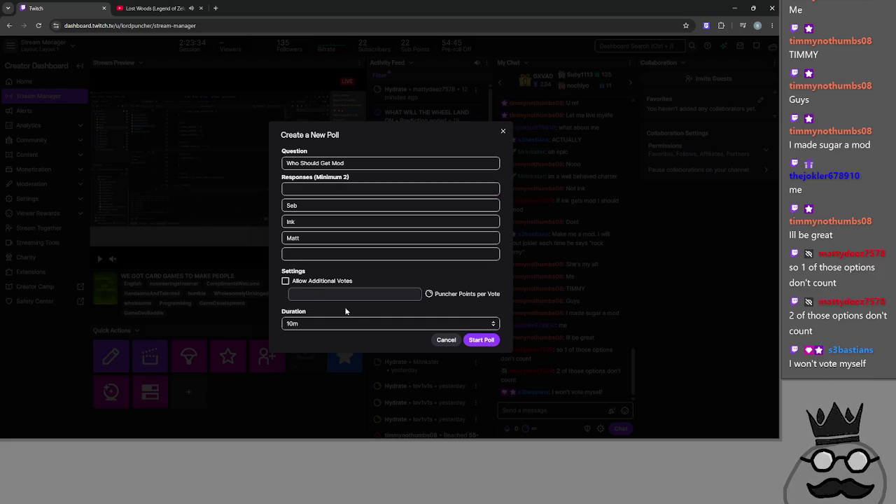
Set the poll duration to 5 minutes, start the poll, and minimize the browser
{"action": "left_click", "coordinate": [346, 326]}
{"action": "left_click", "coordinate": [311, 336]}
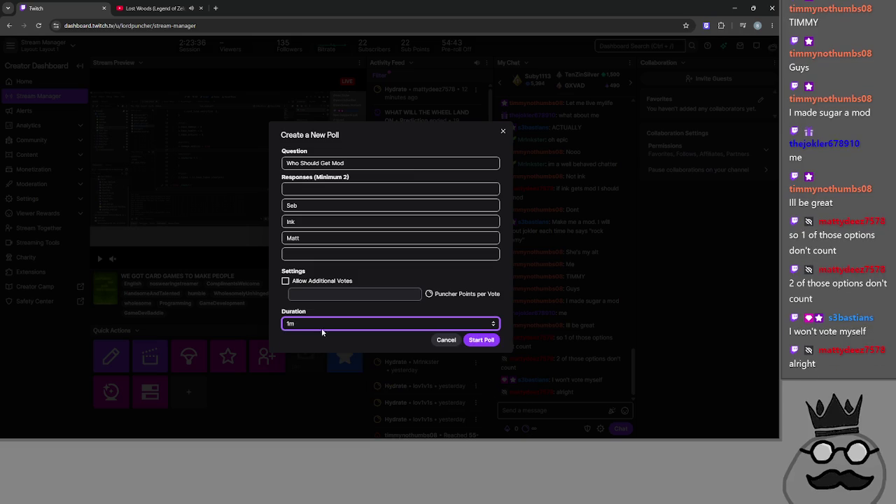
{"action": "left_click", "coordinate": [364, 323]}
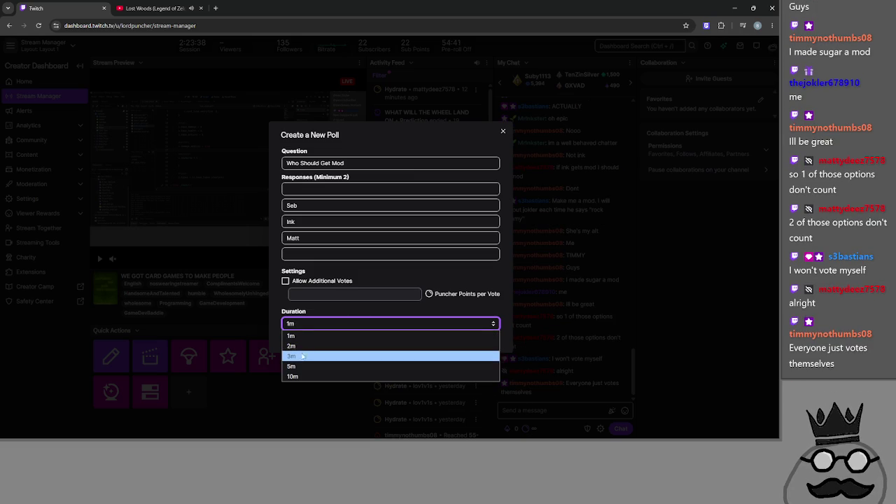
{"action": "left_click", "coordinate": [315, 365]}
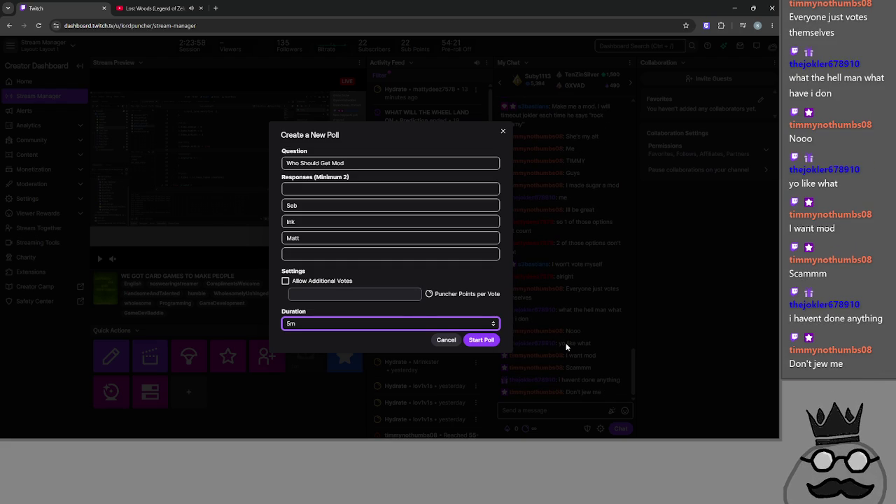
{"action": "left_click", "coordinate": [488, 348]}
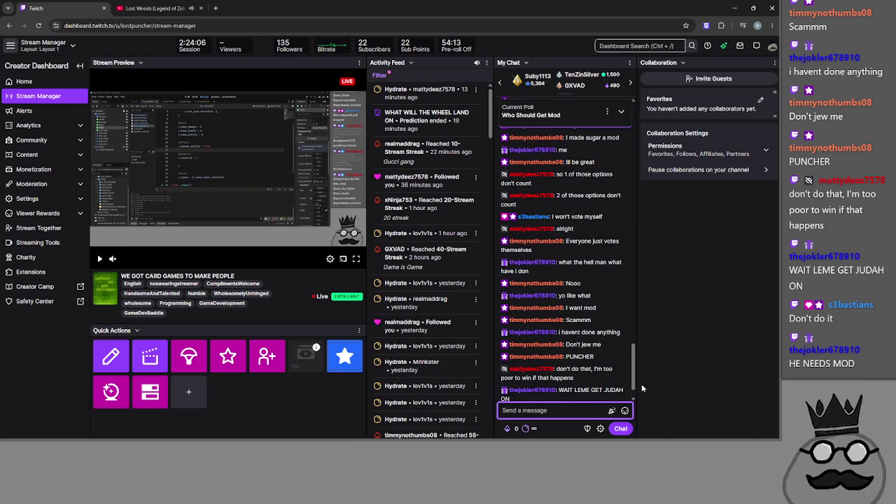
{"action": "left_click", "coordinate": [620, 112]}
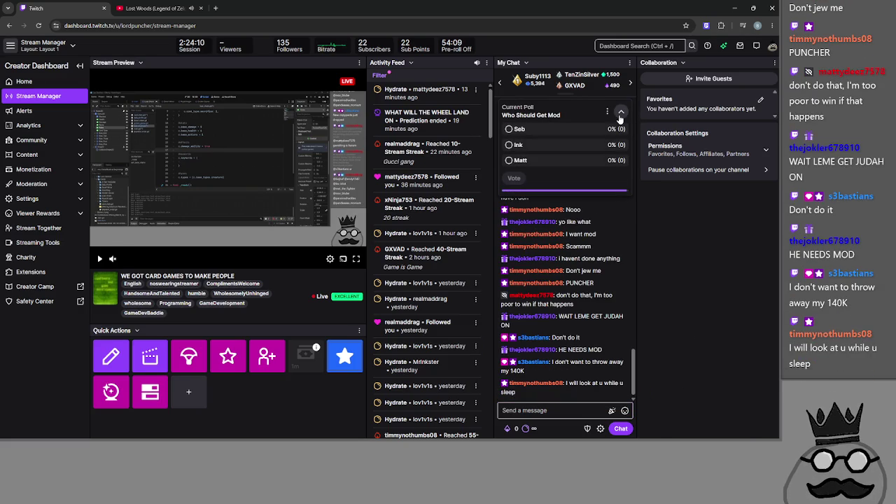
{"action": "left_click", "coordinate": [753, 8]}
{"action": "left_click", "coordinate": [609, 138]}
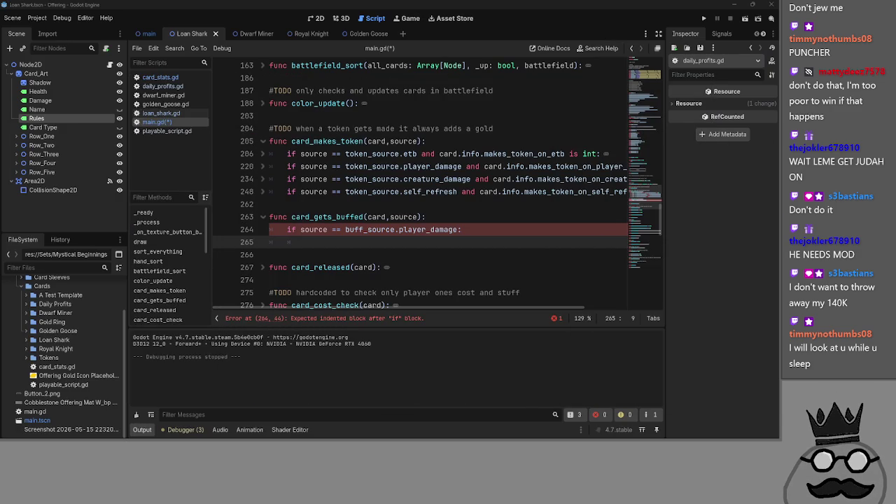
Switch to the OBS Studio window with Alt+Tab
{"action": "key", "text": "alt+Tab"}
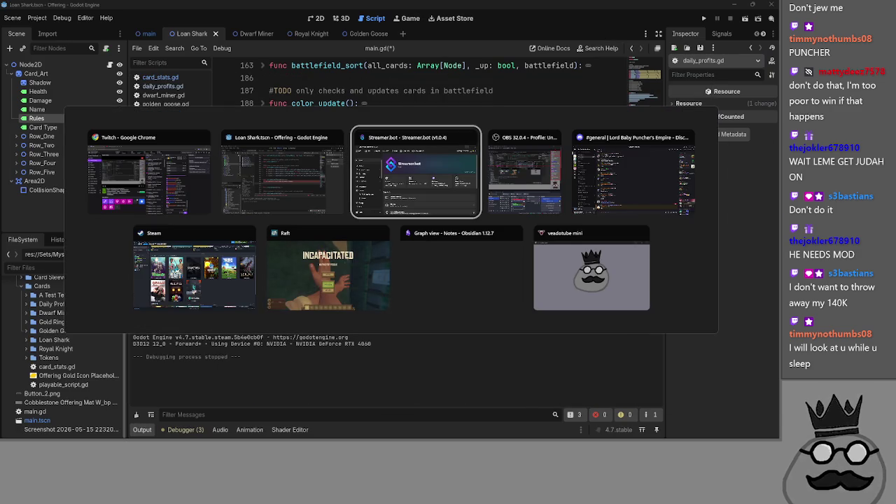
{"action": "key", "text": "alt+Tab"}
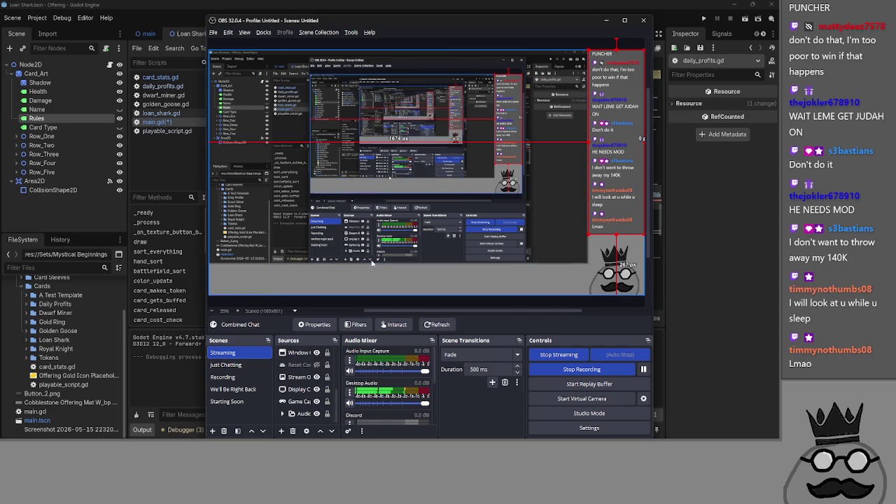
Toggle the Achievements source visible and hidden twice, then move OBS aside and return to Godot
{"action": "scroll", "coordinate": [318, 367], "scroll_direction": "up", "scroll_amount": 3}
{"action": "left_click", "coordinate": [315, 353]}
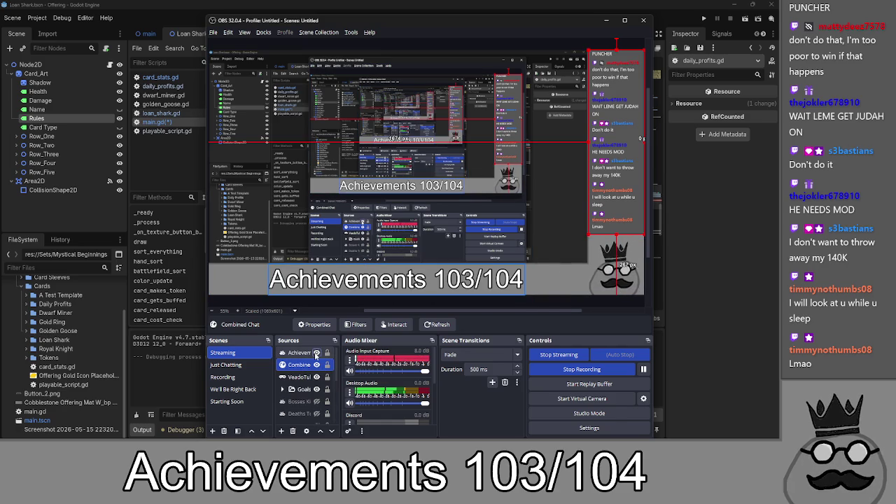
{"action": "left_click", "coordinate": [316, 353]}
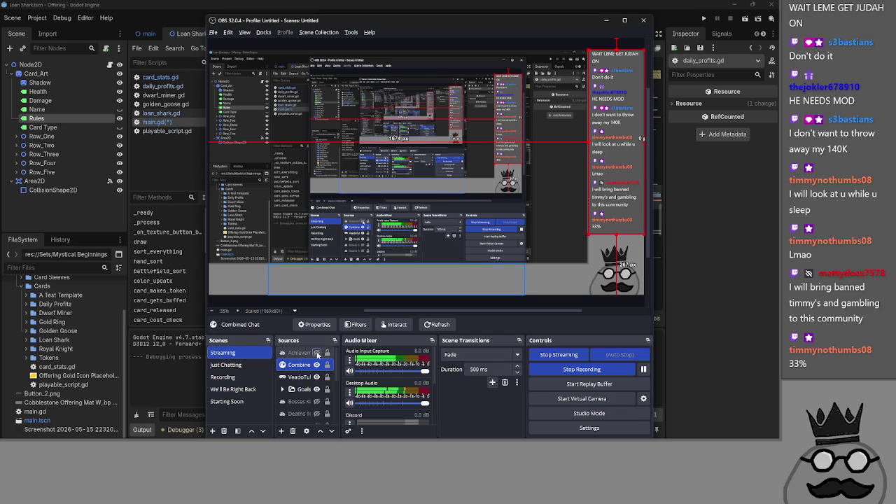
{"action": "left_click", "coordinate": [316, 353]}
{"action": "left_click", "coordinate": [317, 354]}
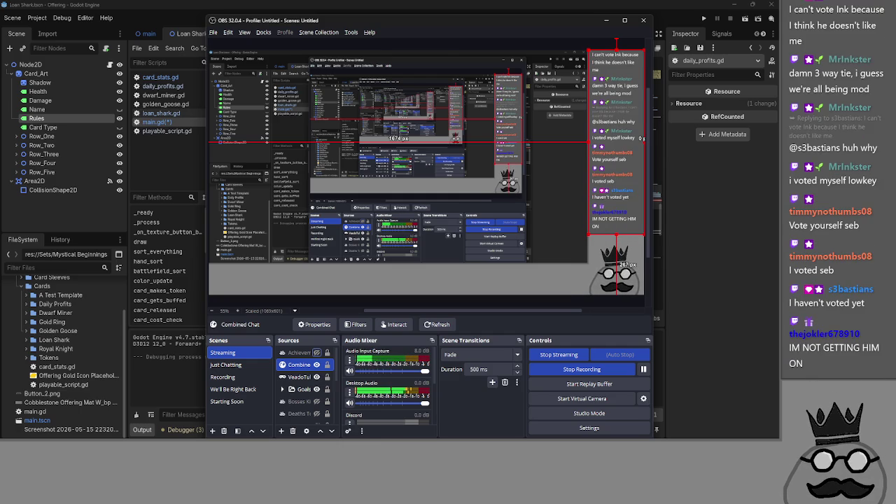
{"action": "left_click_drag", "start_coordinate": [405, 20], "coordinate": [542, 29]}
{"action": "key", "text": "alt+Tab"}
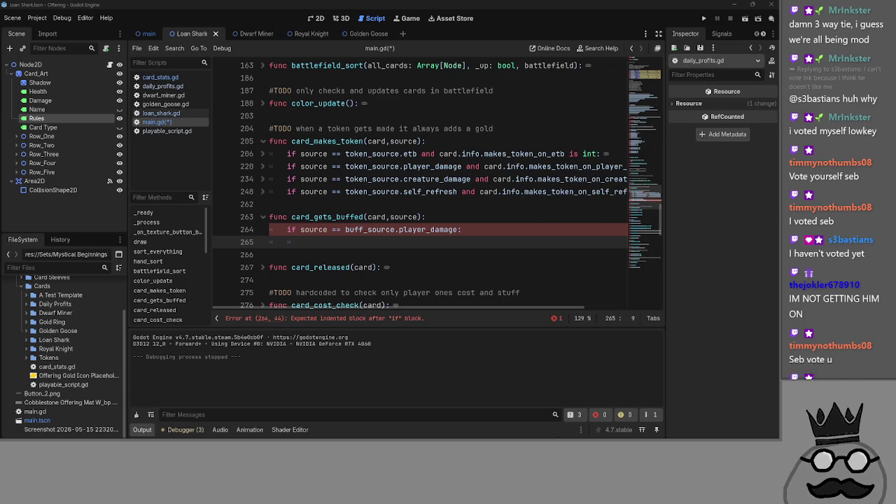
Place the caret on empty line 265, flip between loan_shark.gd and main.gd, then switch to Twitch
{"action": "left_click", "coordinate": [423, 229]}
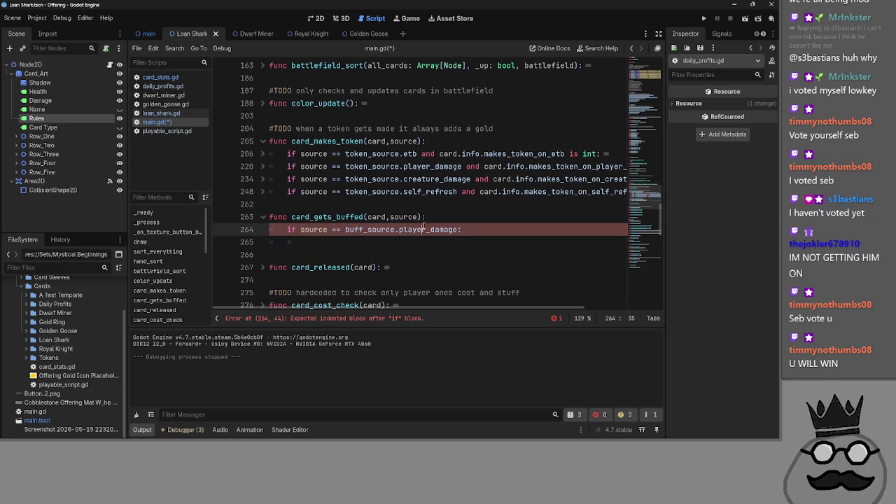
{"action": "left_click", "coordinate": [465, 242]}
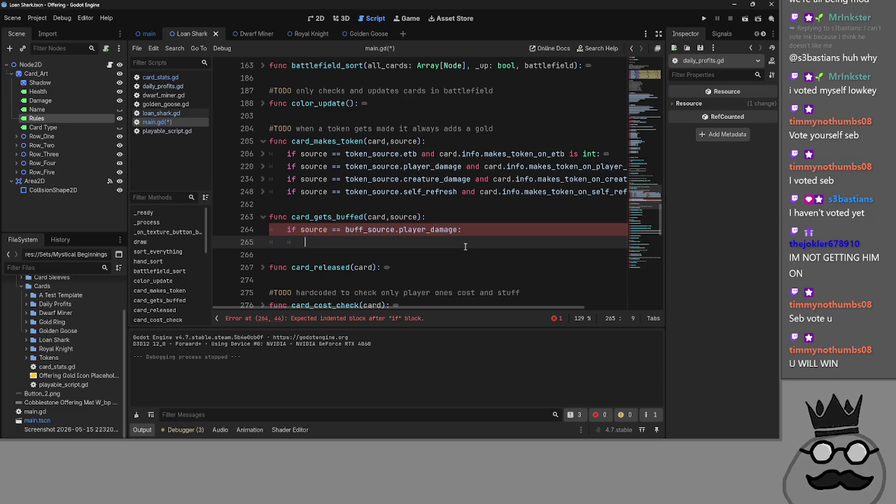
{"action": "left_click", "coordinate": [161, 113]}
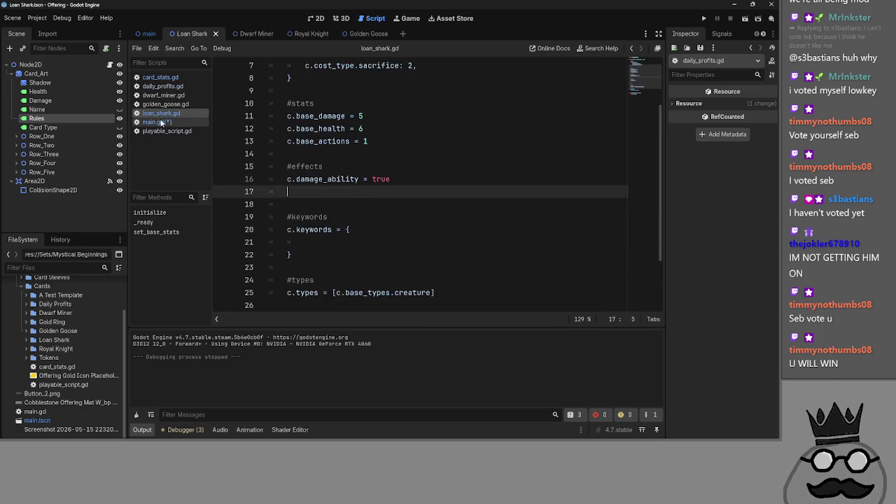
{"action": "left_click", "coordinate": [160, 122]}
{"action": "left_click", "coordinate": [159, 112]}
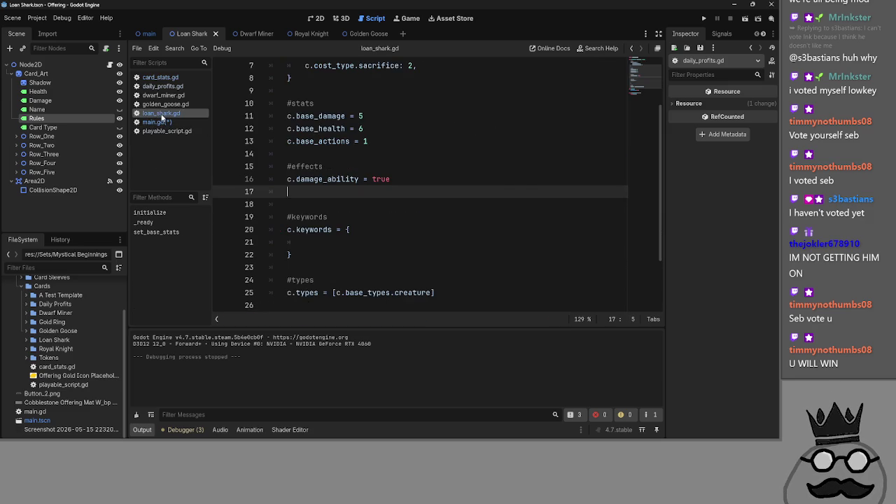
{"action": "left_click", "coordinate": [155, 122]}
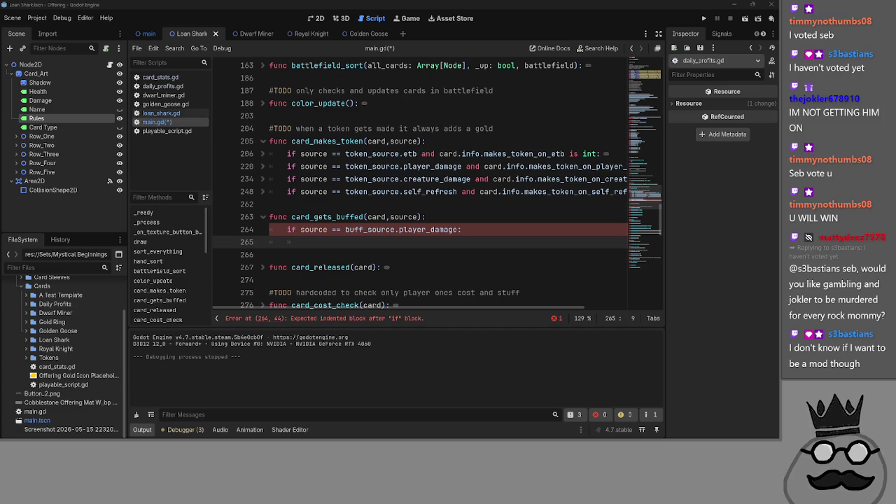
{"action": "key", "text": "alt+Tab"}
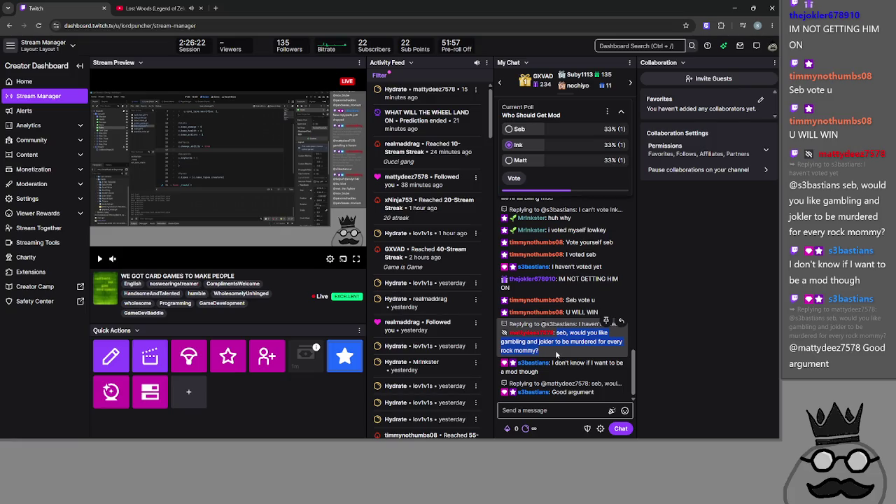
Read through chat and click among the mod poll options, ending on the second without voting
{"action": "left_click_drag", "start_coordinate": [557, 348], "coordinate": [557, 337]}
{"action": "left_click", "coordinate": [565, 130]}
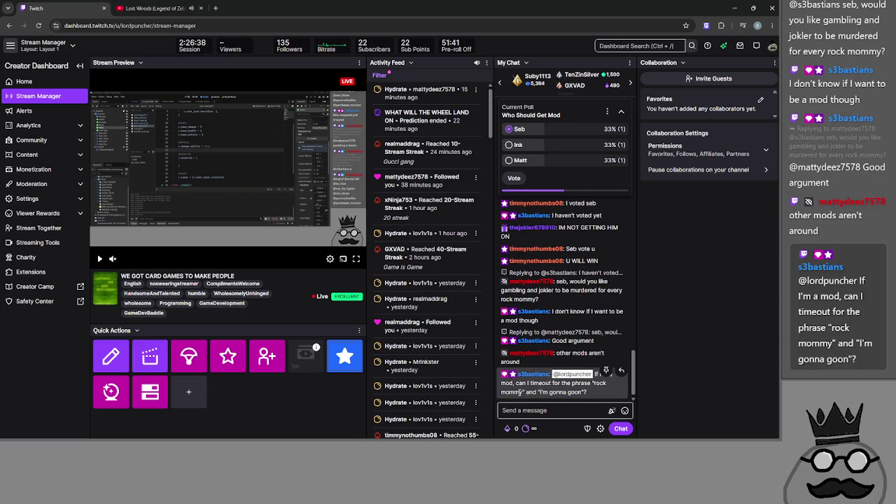
{"action": "left_click_drag", "start_coordinate": [555, 383], "coordinate": [561, 383]}
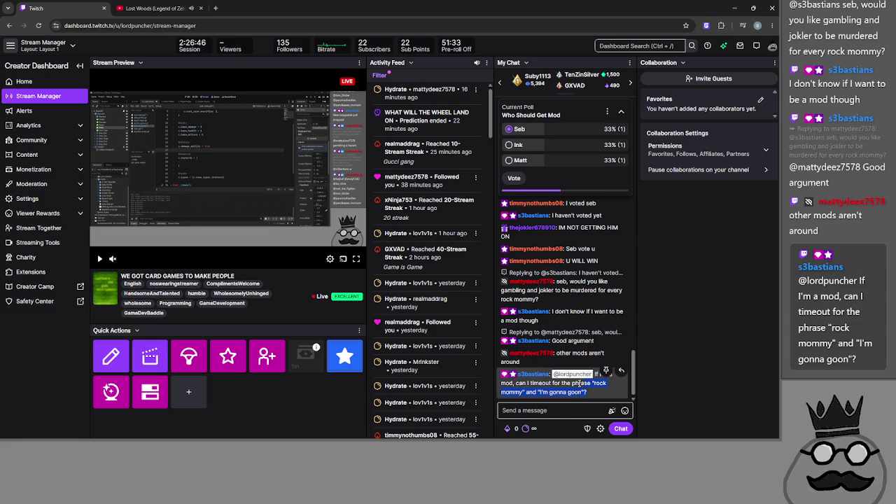
{"action": "mouse_move", "coordinate": [592, 394]}
{"action": "left_mouse_down"}
{"action": "mouse_move", "coordinate": [544, 393]}
{"action": "mouse_move", "coordinate": [552, 393]}
{"action": "left_mouse_up"}
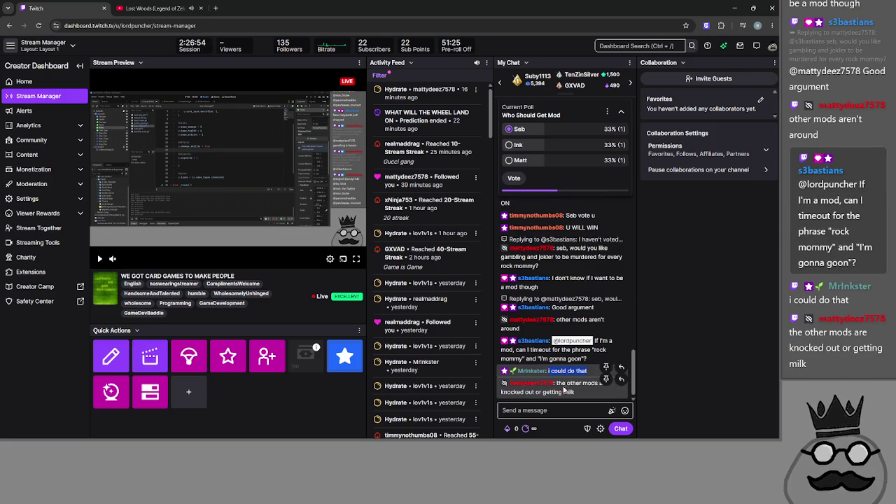
{"action": "left_click", "coordinate": [567, 390]}
{"action": "left_click", "coordinate": [582, 404]}
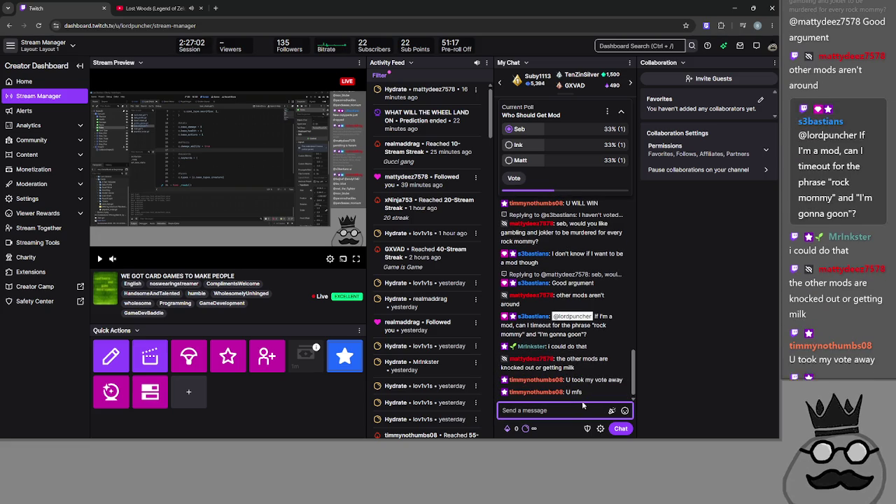
{"action": "left_click", "coordinate": [564, 382]}
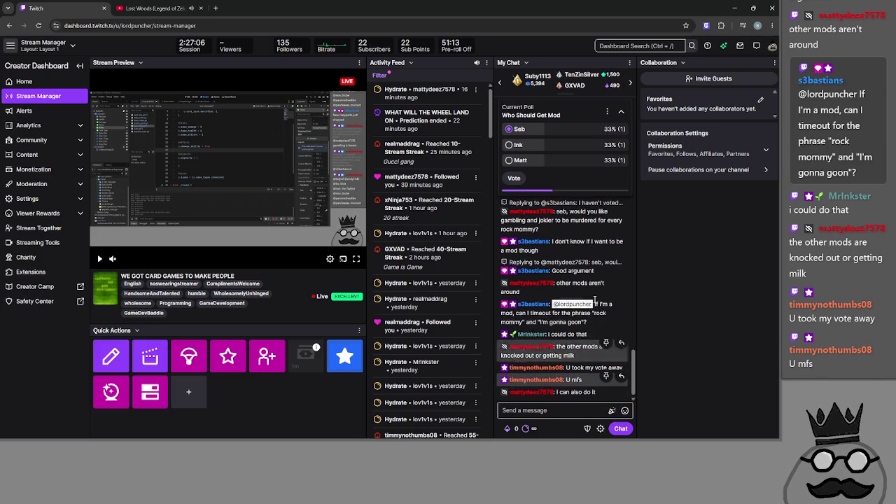
{"action": "left_click", "coordinate": [568, 160]}
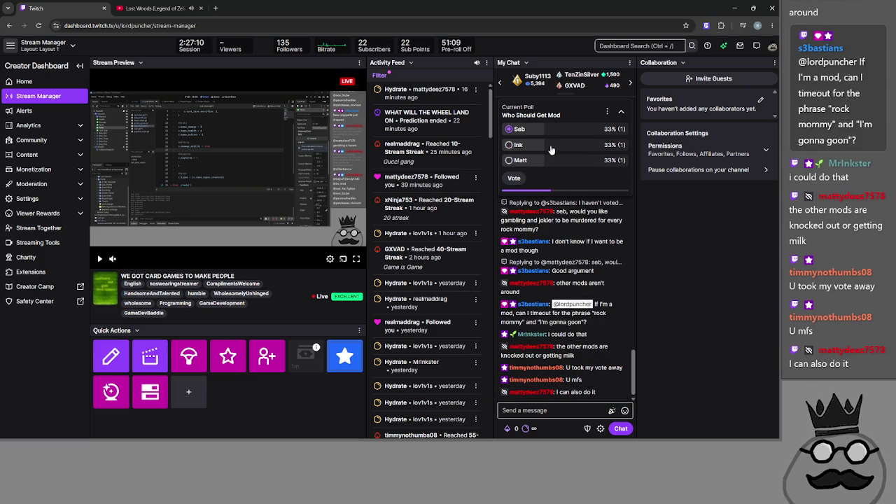
{"action": "left_click", "coordinate": [550, 145]}
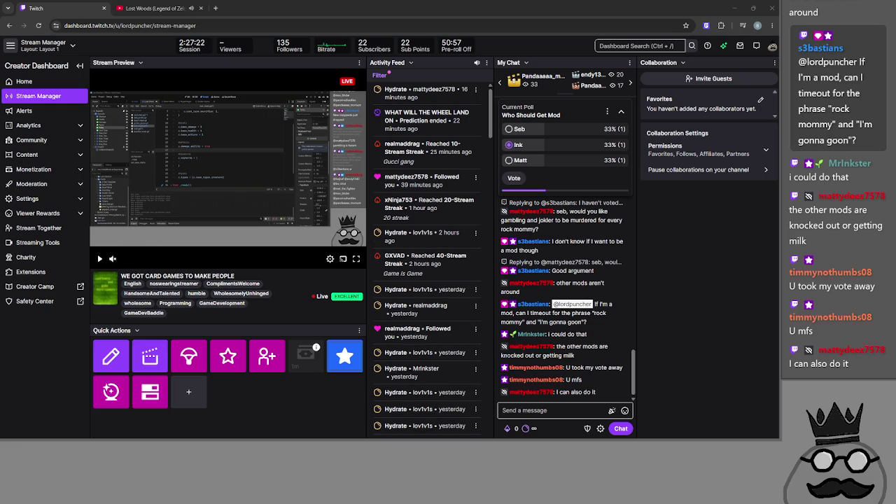
{"action": "left_click", "coordinate": [702, 243]}
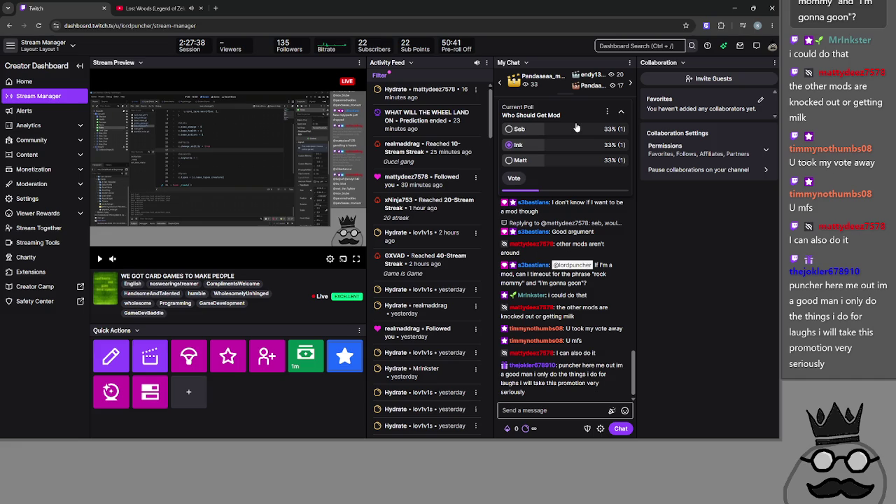
Click through the first, third and second mod poll options, settling on the second
{"action": "left_click", "coordinate": [577, 128]}
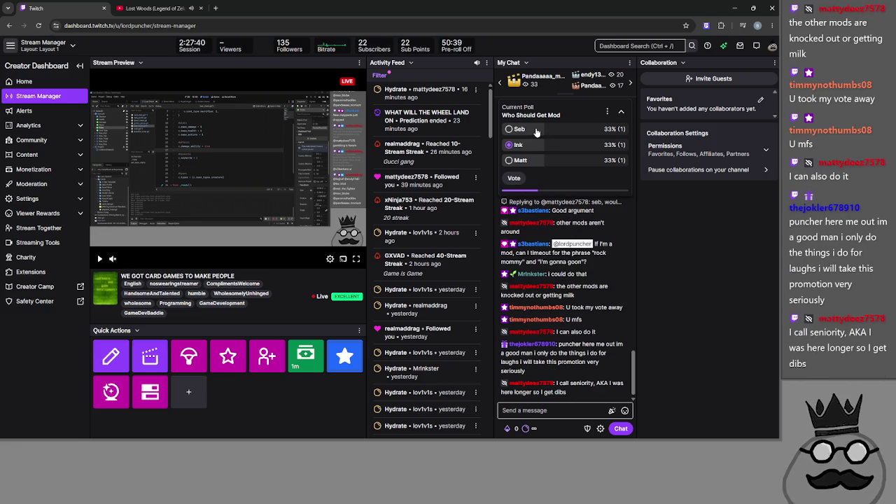
{"action": "left_click", "coordinate": [548, 163]}
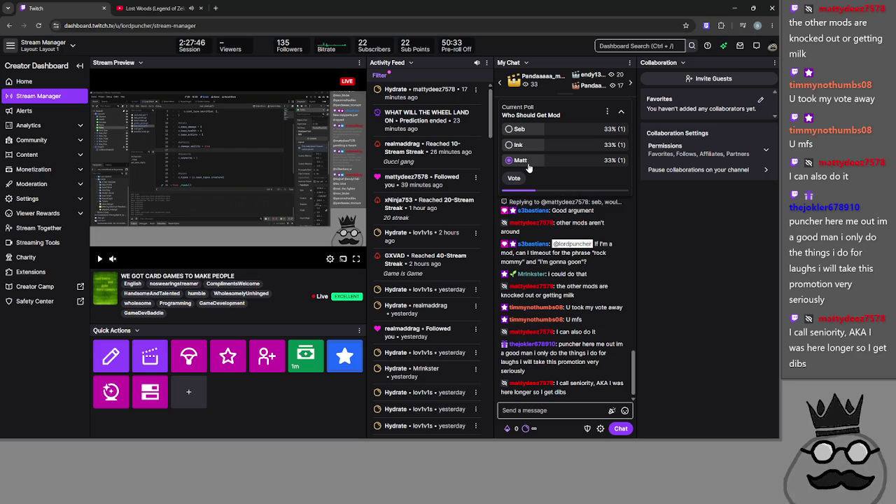
{"action": "left_click", "coordinate": [513, 146]}
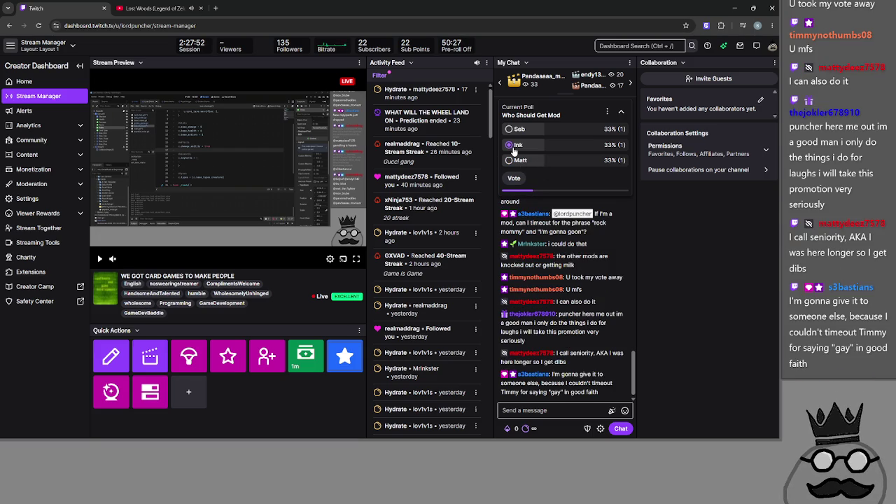
{"action": "left_click", "coordinate": [522, 133]}
{"action": "left_click", "coordinate": [526, 150]}
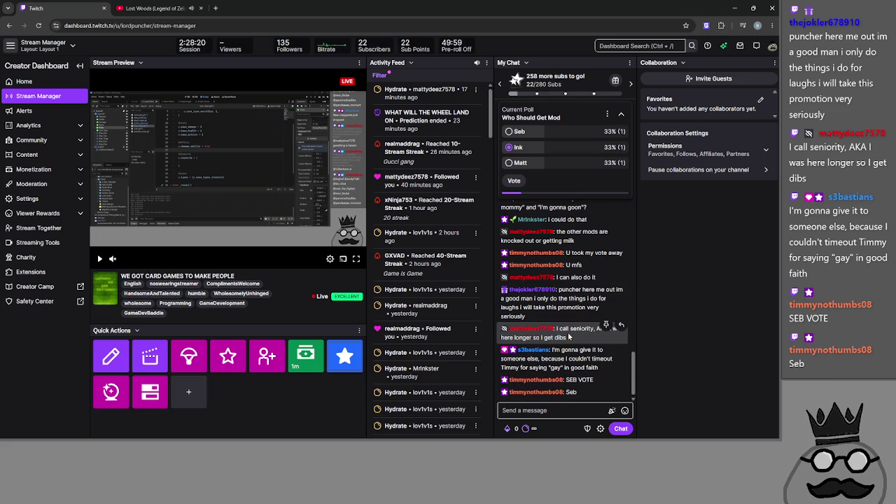
{"action": "scroll", "coordinate": [568, 336], "scroll_direction": "up", "scroll_amount": 2}
{"action": "scroll", "coordinate": [569, 337], "scroll_direction": "down", "scroll_amount": 3}
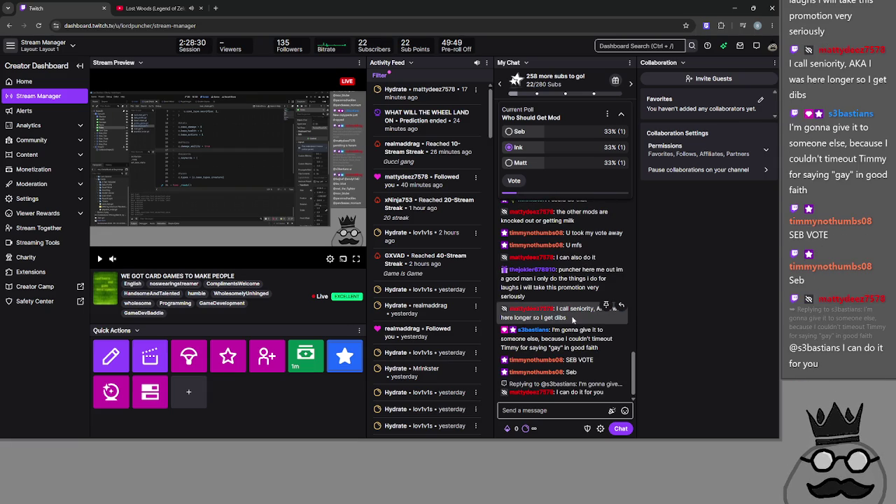
{"action": "scroll", "coordinate": [623, 390], "scroll_direction": "down", "scroll_amount": 2}
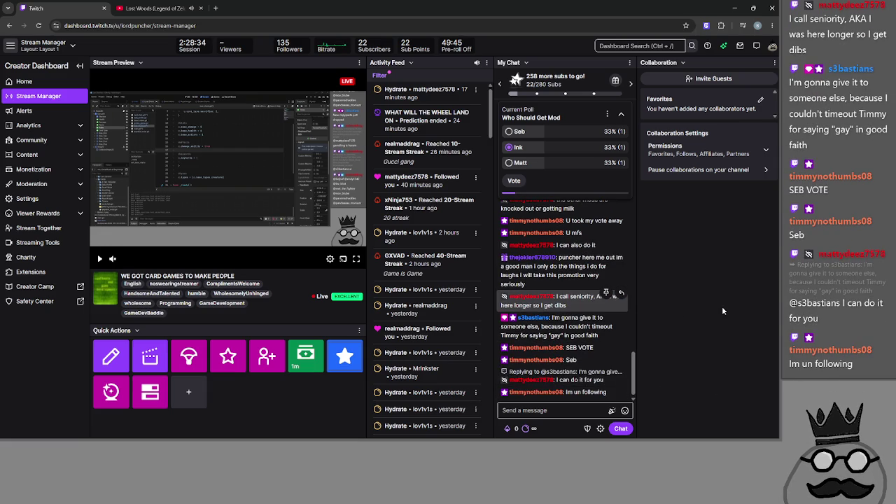
Reselect the second option and cast the vote for it
{"action": "left_click", "coordinate": [557, 161]}
{"action": "left_click", "coordinate": [560, 149]}
{"action": "left_click", "coordinate": [560, 163]}
{"action": "left_click", "coordinate": [560, 151]}
{"action": "left_click", "coordinate": [563, 164]}
{"action": "left_click", "coordinate": [564, 152]}
{"action": "key", "text": "Up"}
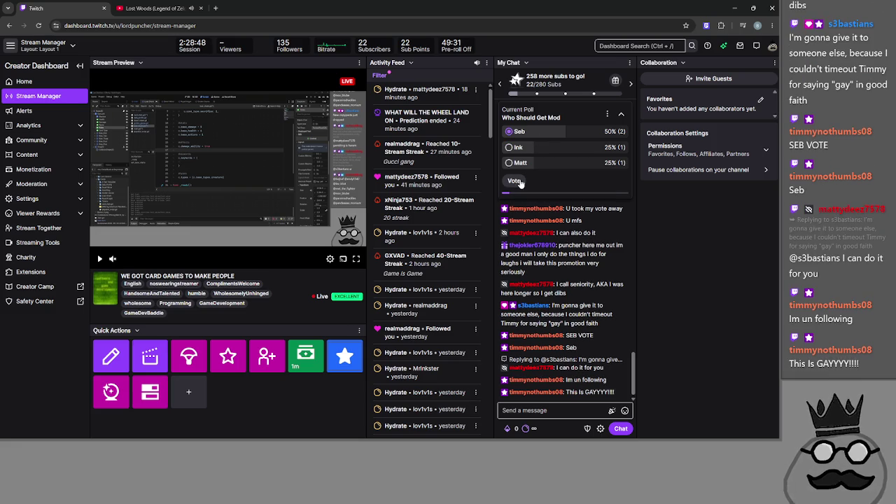
{"action": "left_click", "coordinate": [521, 145]}
{"action": "left_click", "coordinate": [514, 179]}
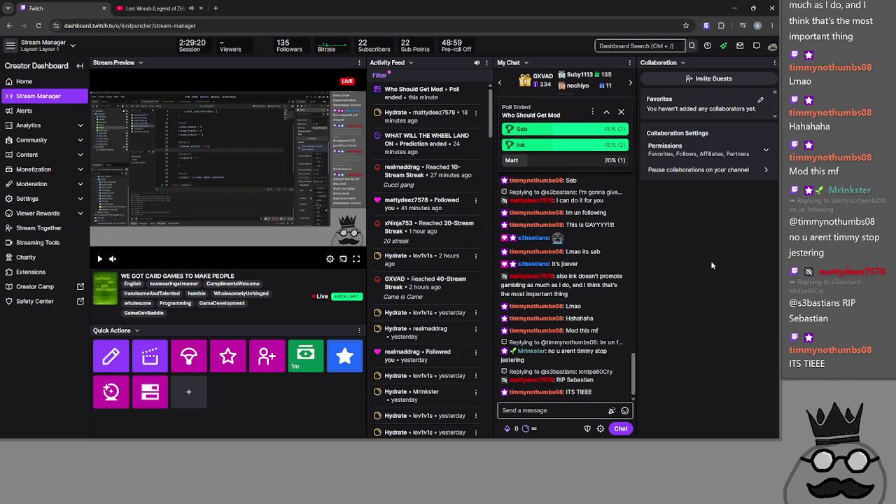
Dismiss the ended poll and open a new /poll form with question 'Who Gets Mod'
{"action": "left_click", "coordinate": [621, 112]}
{"action": "left_click", "coordinate": [539, 410]}
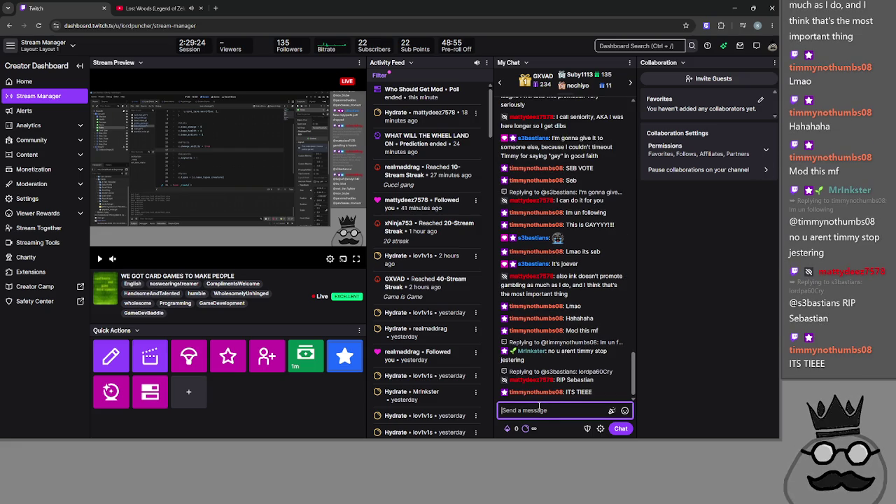
{"action": "type", "text": "/pol"}
{"action": "key", "text": "Return"}
{"action": "left_click", "coordinate": [336, 161]}
{"action": "type", "text": "Who "}
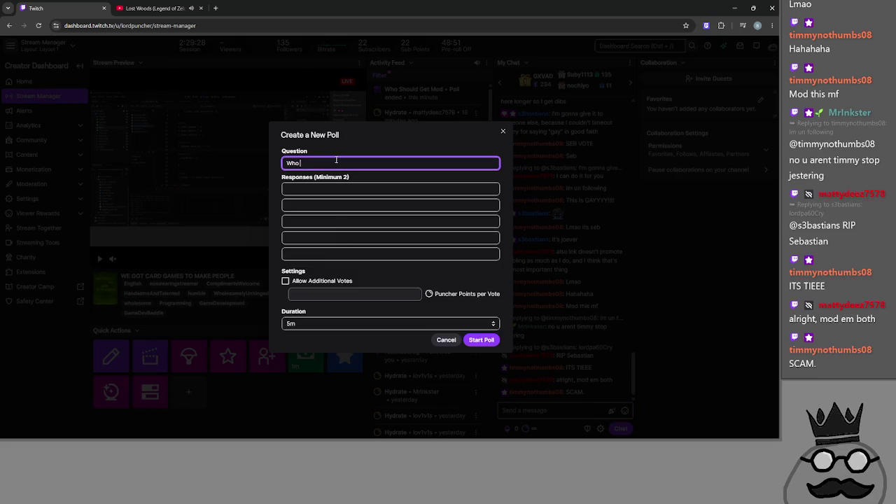
{"action": "type", "text": "Gets Mod"}
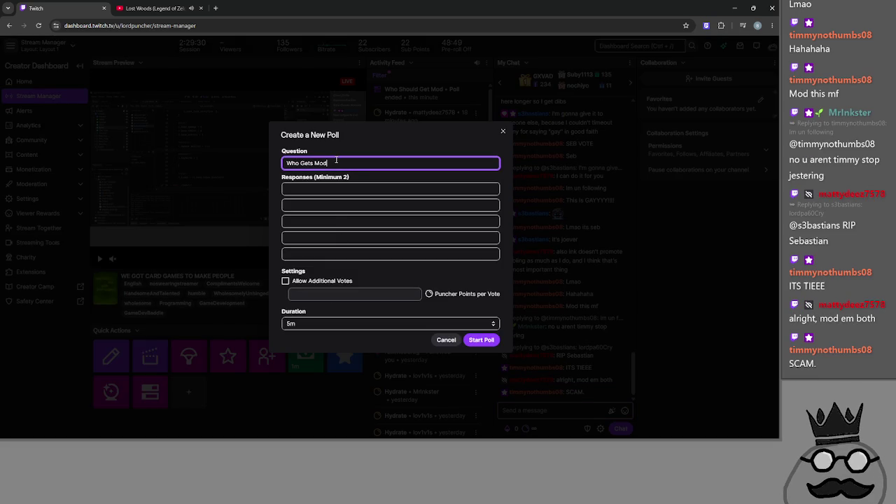
Enter three nominees' names as responses and launch the poll
{"action": "left_click", "coordinate": [360, 190]}
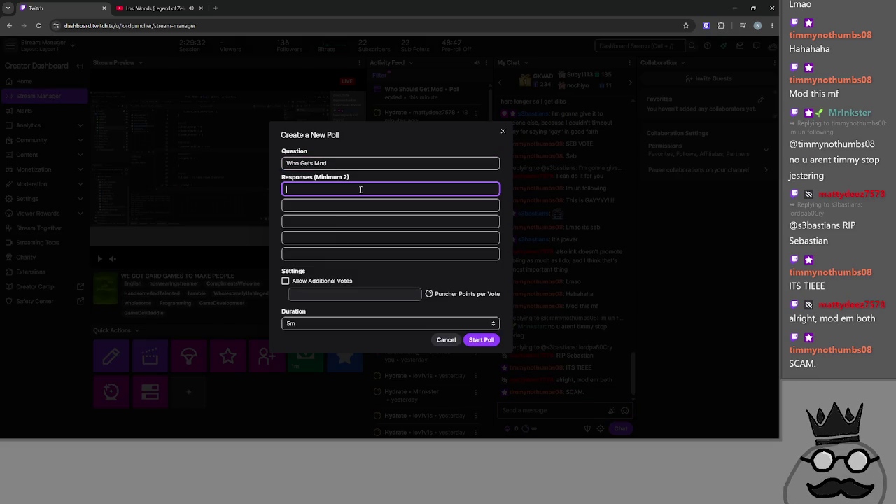
{"action": "left_click", "coordinate": [326, 253]}
{"action": "type", "text": "ti"}
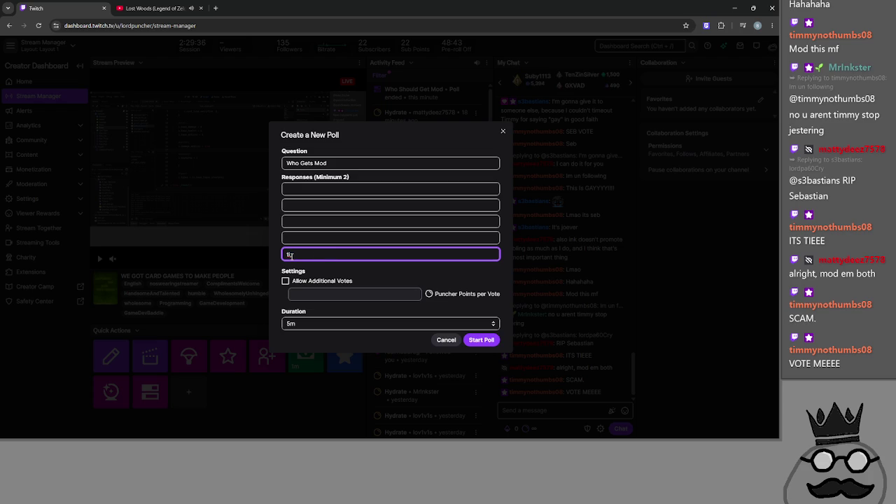
{"action": "type", "text": ",mmy"}
{"action": "left_click", "coordinate": [306, 188]}
{"action": "type", "text": "ink"}
{"action": "left_click", "coordinate": [339, 203]}
{"action": "type", "text": "seb"}
{"action": "left_click", "coordinate": [481, 340]}
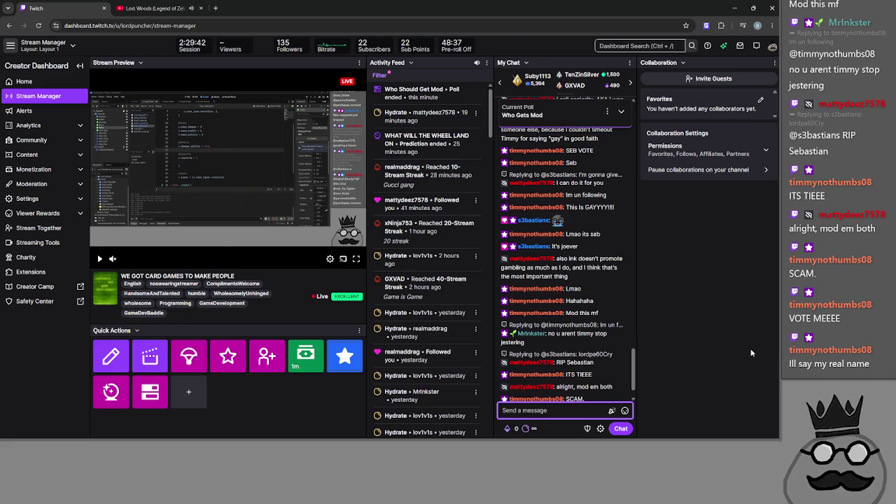
Expand the Who Gets Mod poll, toggle between the third and first nominees, and leave the first selected
{"action": "left_click", "coordinate": [620, 111]}
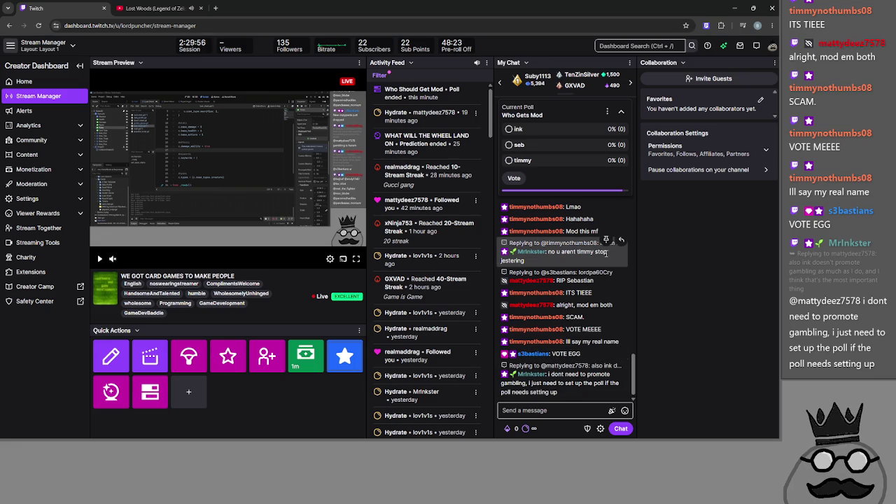
{"action": "scroll", "coordinate": [573, 245], "scroll_direction": "up", "scroll_amount": 2}
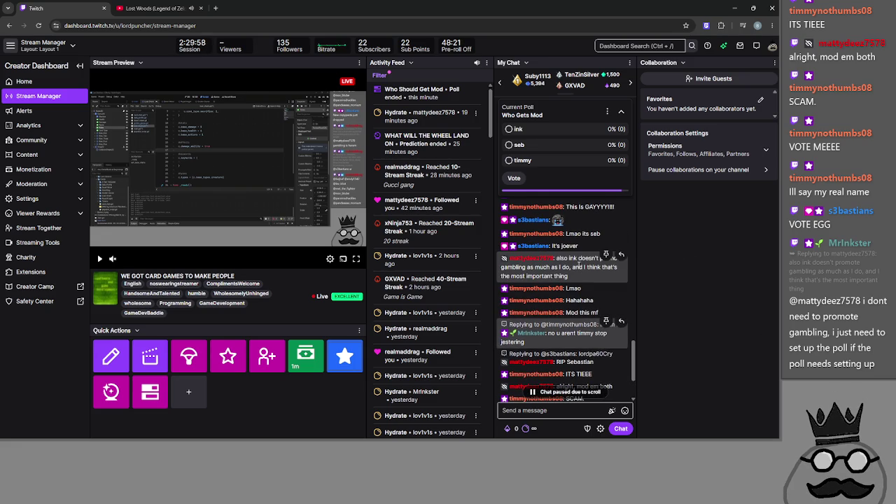
{"action": "scroll", "coordinate": [578, 266], "scroll_direction": "down", "scroll_amount": 2}
{"action": "scroll", "coordinate": [580, 308], "scroll_direction": "down", "scroll_amount": 2}
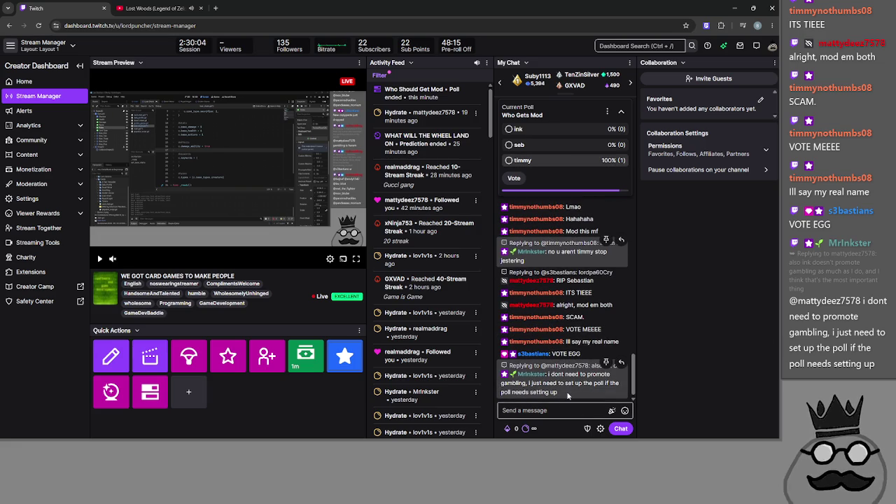
{"action": "left_click", "coordinate": [539, 160]}
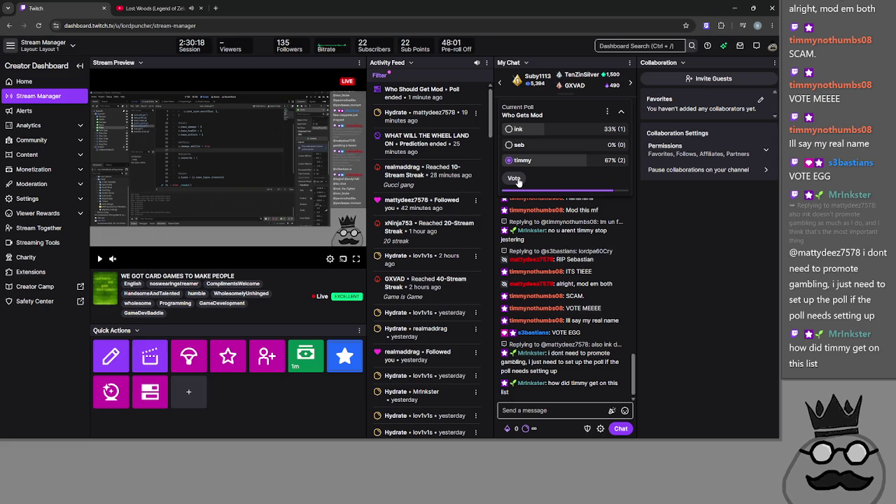
{"action": "left_click", "coordinate": [550, 131]}
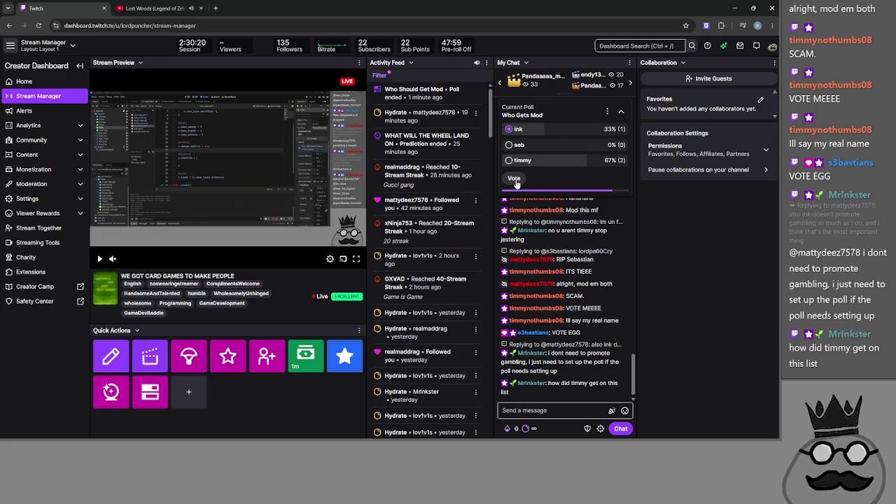
{"action": "left_click", "coordinate": [580, 167]}
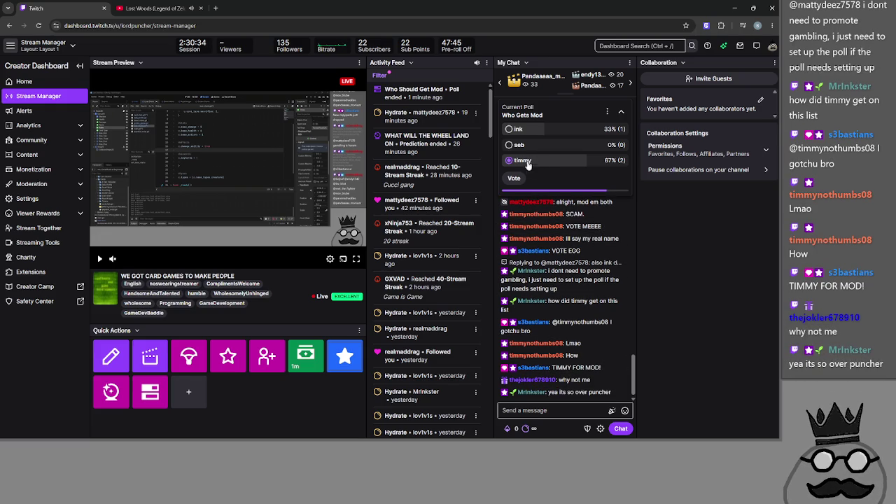
{"action": "left_click", "coordinate": [545, 130]}
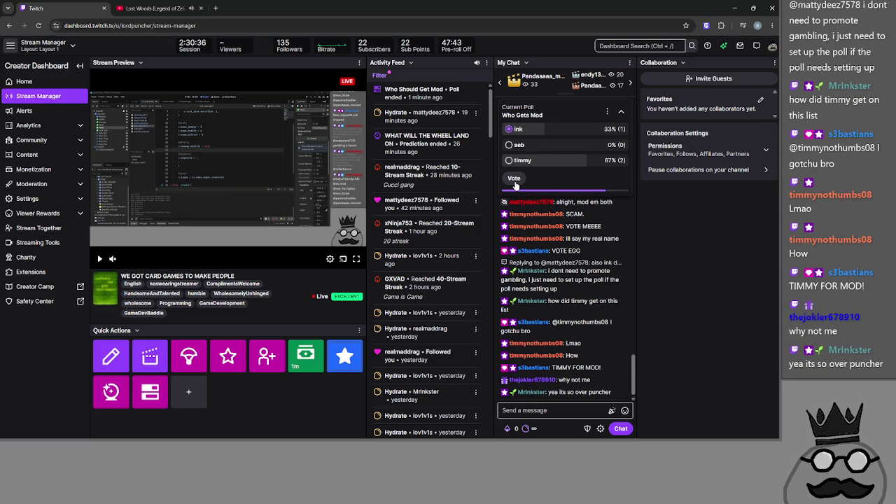
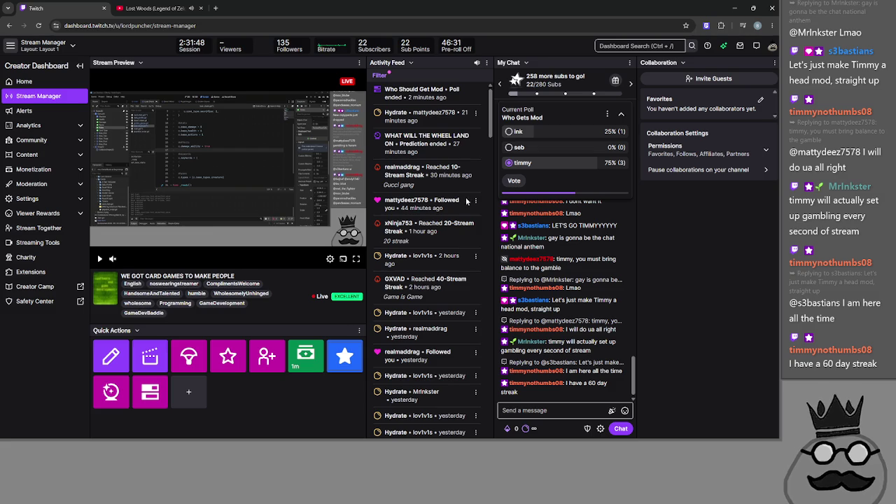
Vote in the Who Gets Mod poll, switching the choice among ink, seb and timmy
{"action": "scroll", "coordinate": [465, 198], "scroll_direction": "down", "scroll_amount": 2}
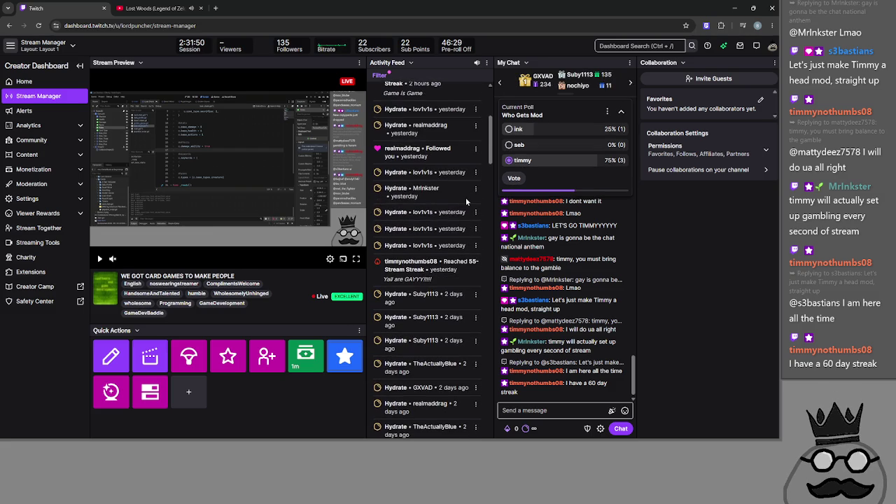
{"action": "scroll", "coordinate": [465, 197], "scroll_direction": "up", "scroll_amount": 2}
{"action": "scroll", "coordinate": [466, 201], "scroll_direction": "up", "scroll_amount": 1}
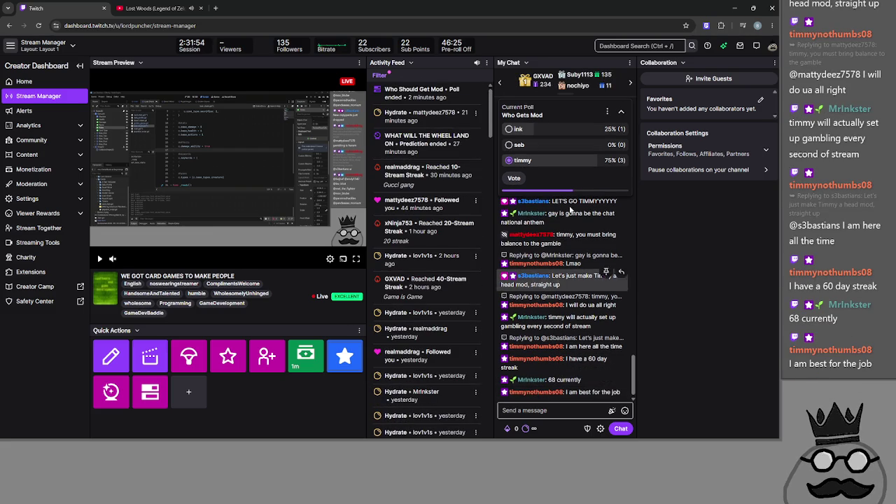
{"action": "left_click", "coordinate": [537, 127]}
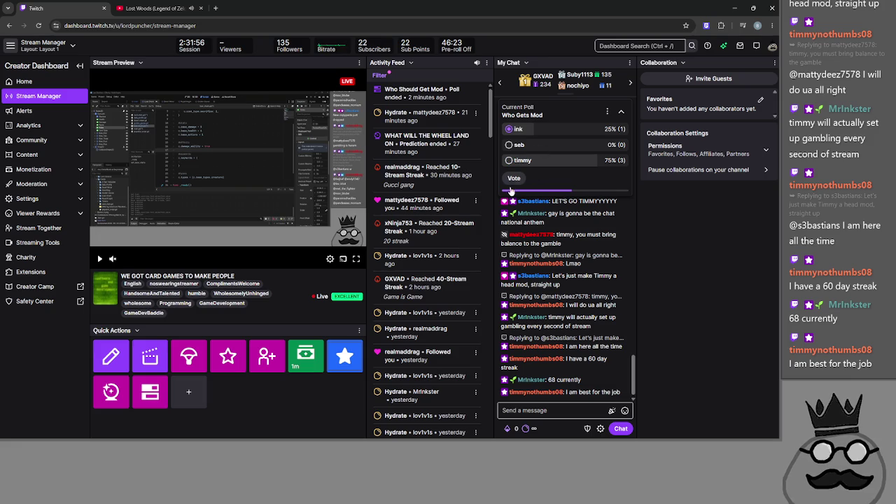
{"action": "scroll", "coordinate": [434, 222], "scroll_direction": "down", "scroll_amount": 10}
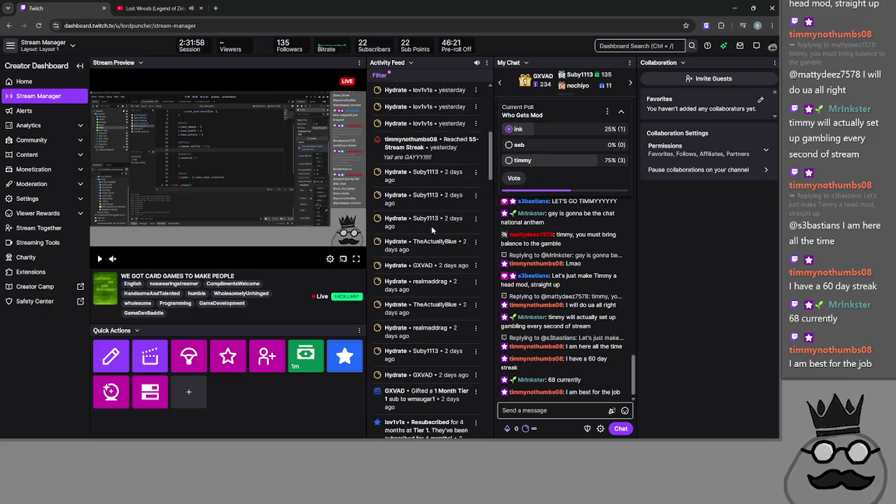
{"action": "scroll", "coordinate": [433, 221], "scroll_direction": "up", "scroll_amount": 10}
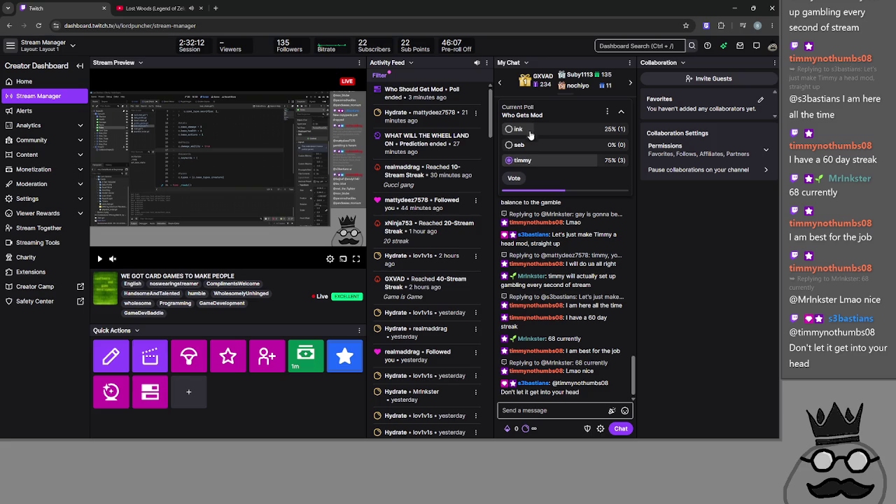
{"action": "left_click", "coordinate": [531, 165]}
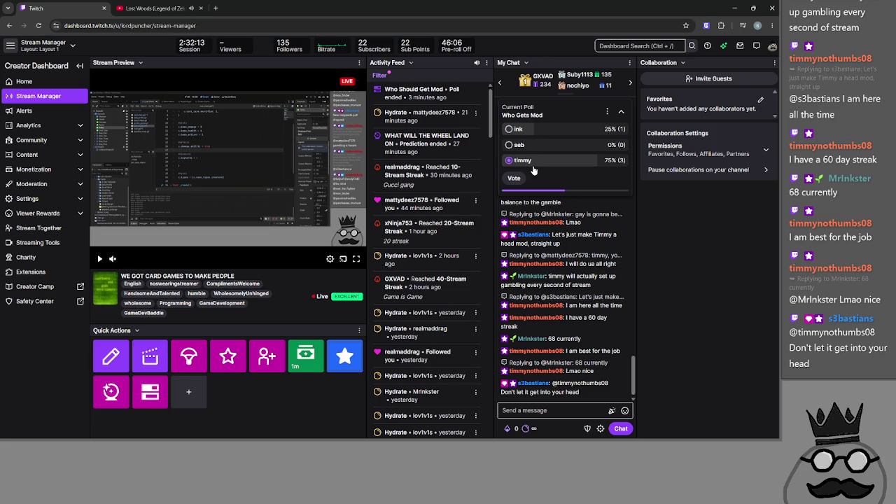
{"action": "left_click", "coordinate": [534, 130]}
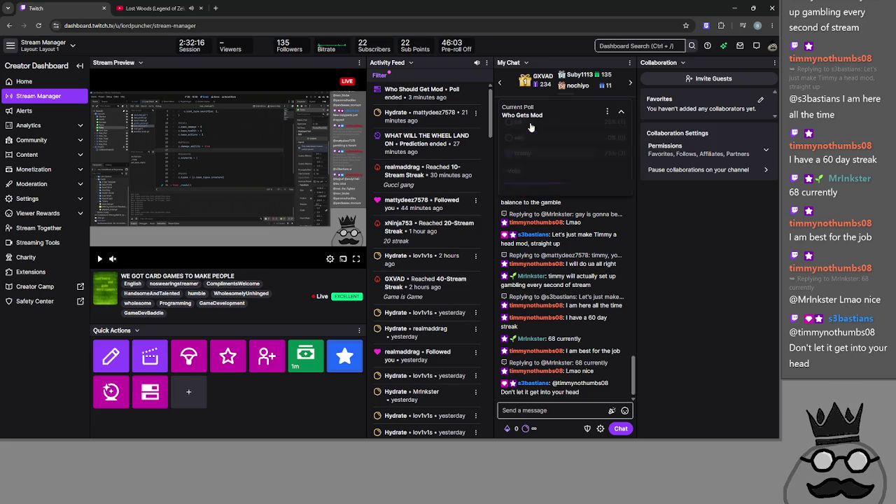
{"action": "left_click", "coordinate": [524, 145]}
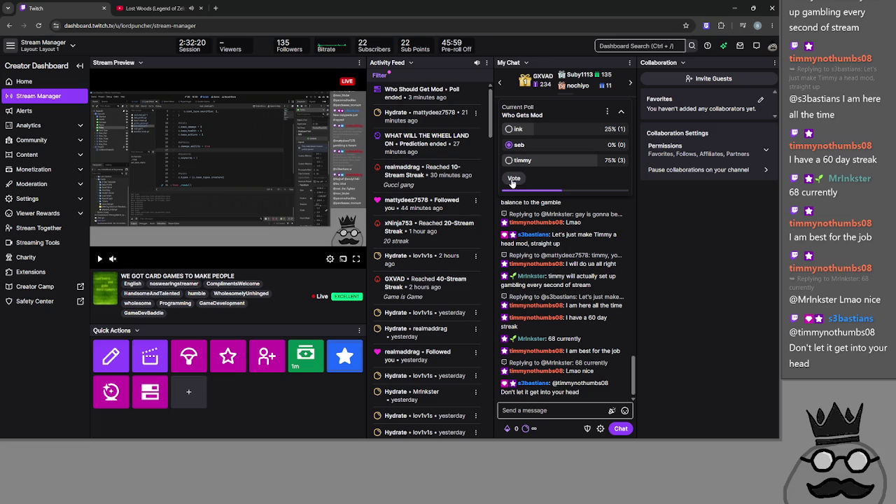
{"action": "left_click", "coordinate": [522, 161]}
Settle the vote on ink, then dismiss the ended poll tied between ink and timmy
{"action": "left_click", "coordinate": [529, 130]}
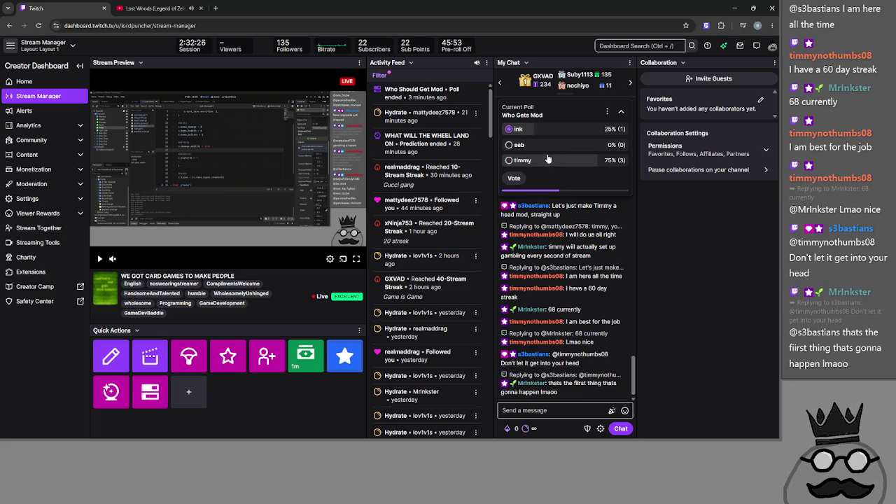
{"action": "left_click", "coordinate": [553, 167]}
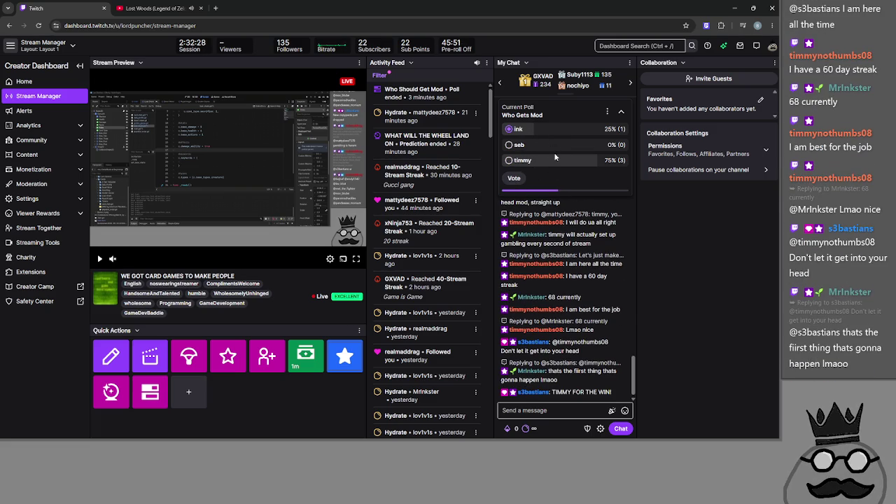
{"action": "left_click", "coordinate": [561, 133]}
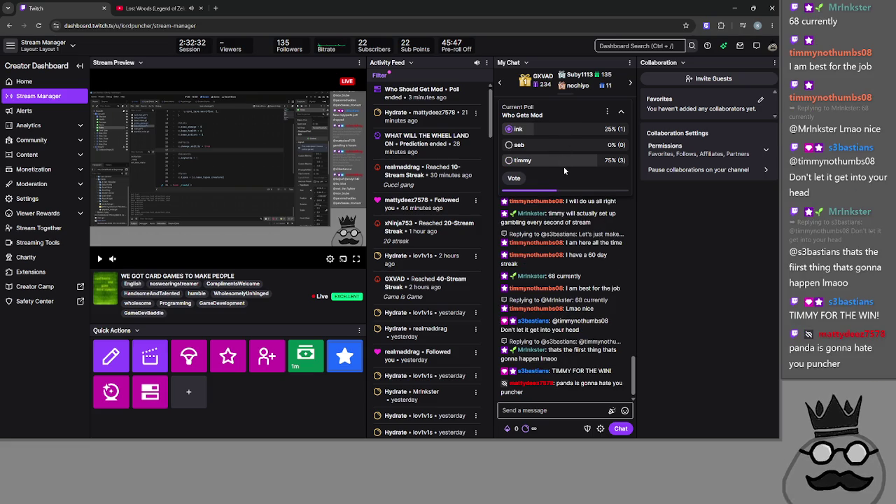
{"action": "left_click", "coordinate": [563, 167]}
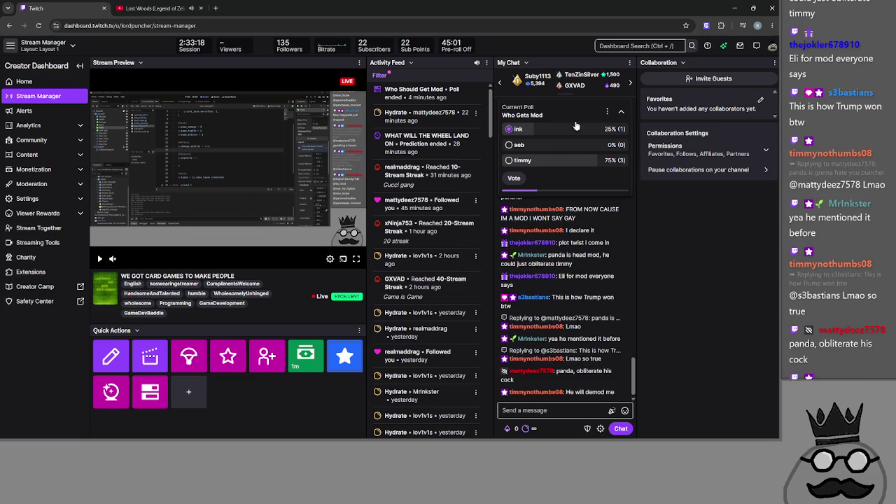
{"action": "left_click", "coordinate": [549, 161]}
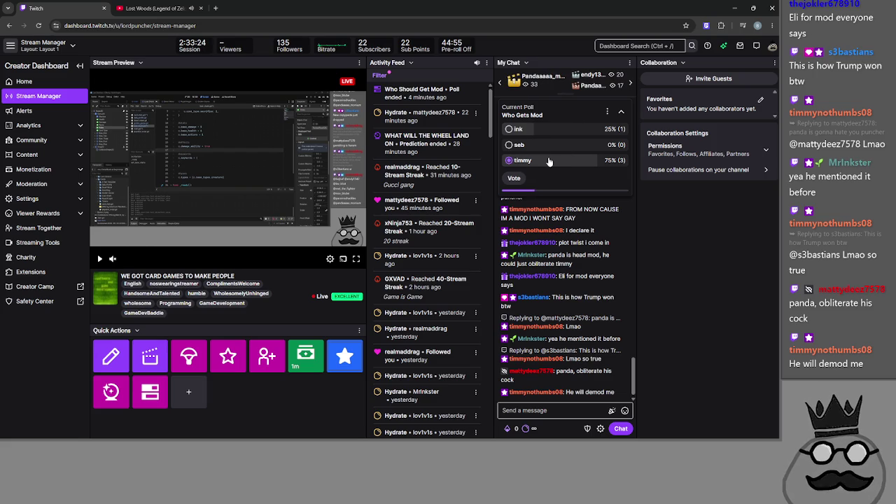
{"action": "left_click", "coordinate": [558, 133]}
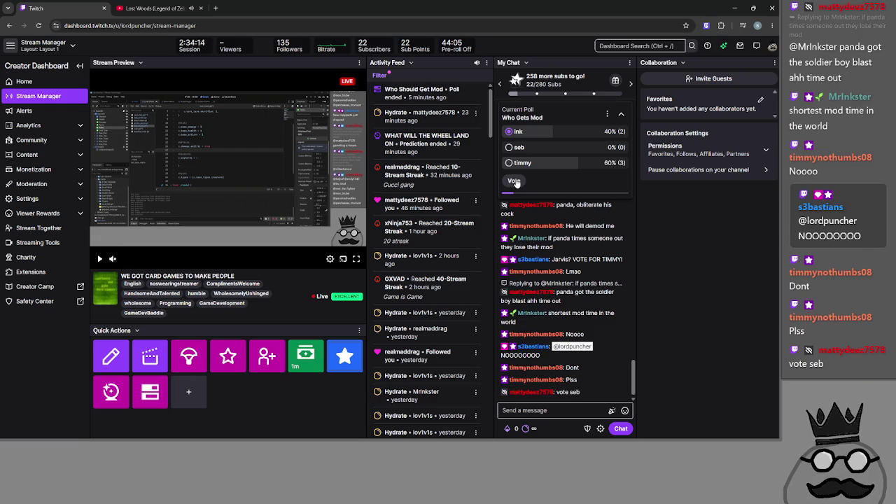
{"action": "left_click", "coordinate": [530, 149]}
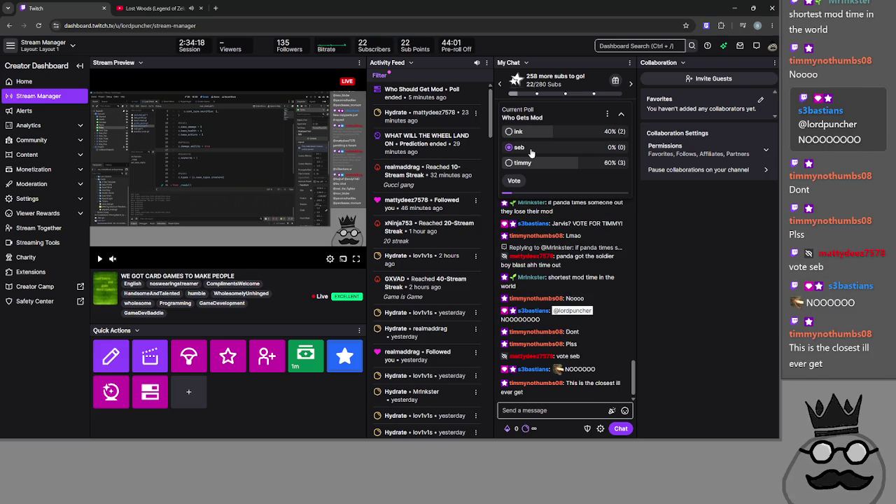
{"action": "left_click", "coordinate": [531, 133]}
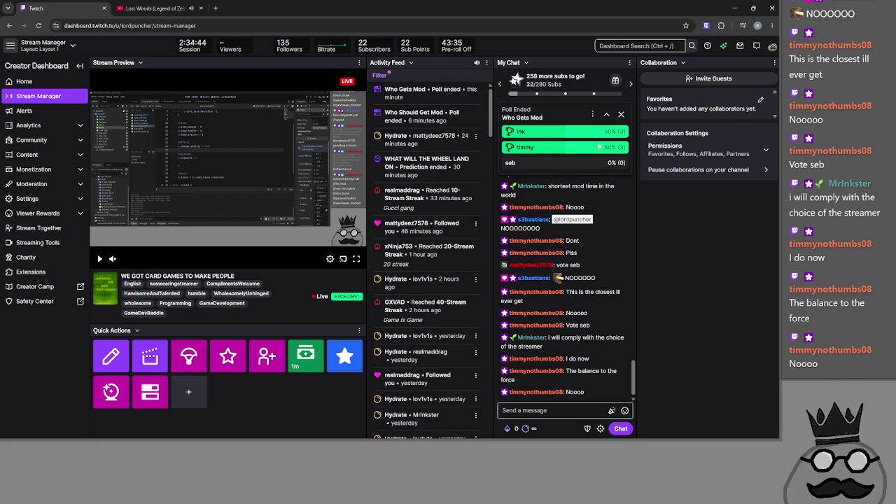
{"action": "left_click", "coordinate": [622, 116]}
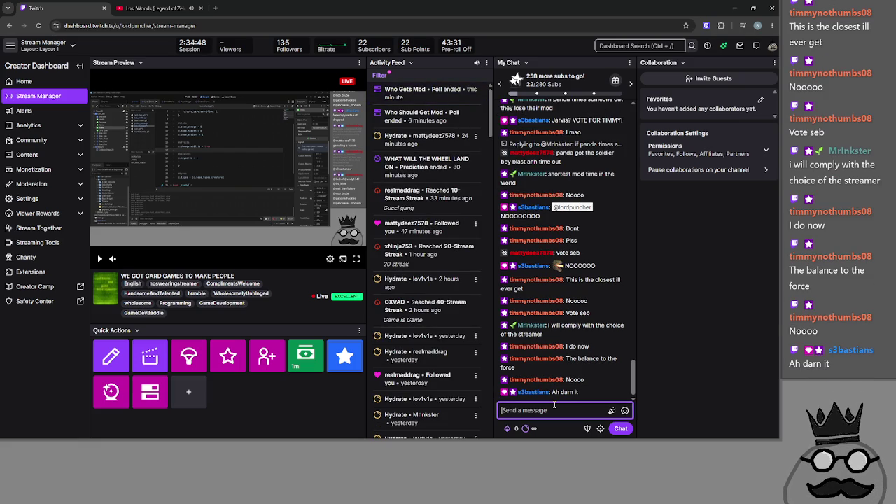
Open a new poll with /poll and set its duration to 1 minute
{"action": "type", "text": "/poll"}
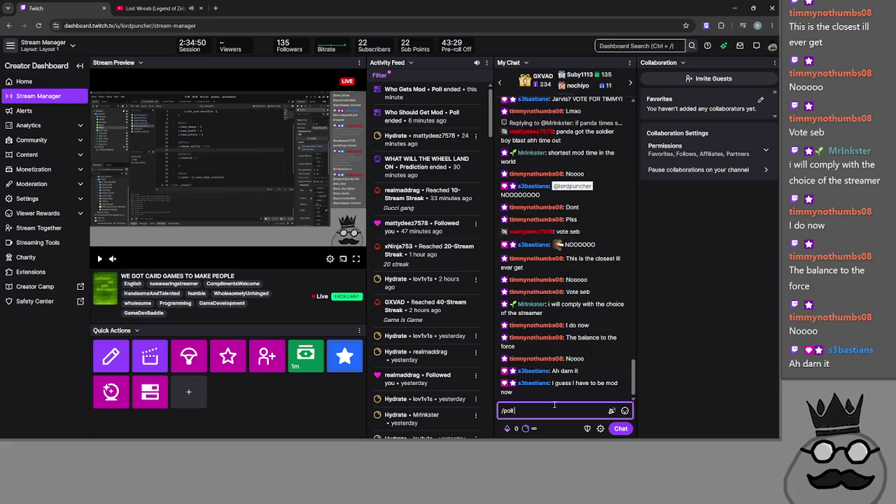
{"action": "key", "text": "Return"}
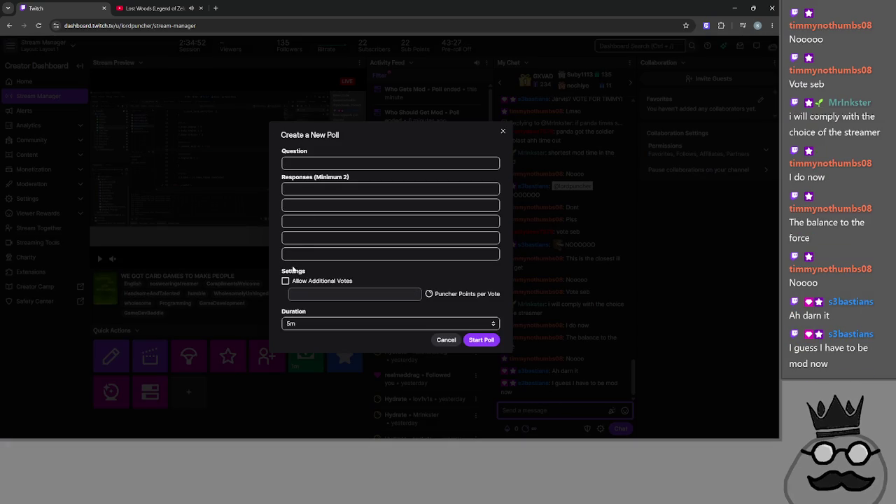
{"action": "left_click", "coordinate": [294, 284]}
{"action": "left_click", "coordinate": [294, 284]}
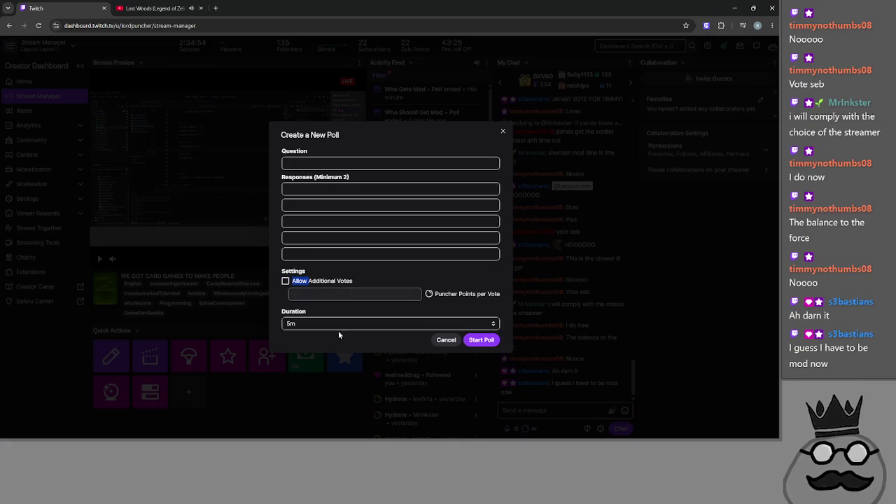
{"action": "left_click", "coordinate": [336, 325]}
{"action": "left_click", "coordinate": [301, 335]}
Enter the question 'Who Gets To Be Mod' with two 'Ink' responses and start the poll
{"action": "left_click", "coordinate": [318, 161]}
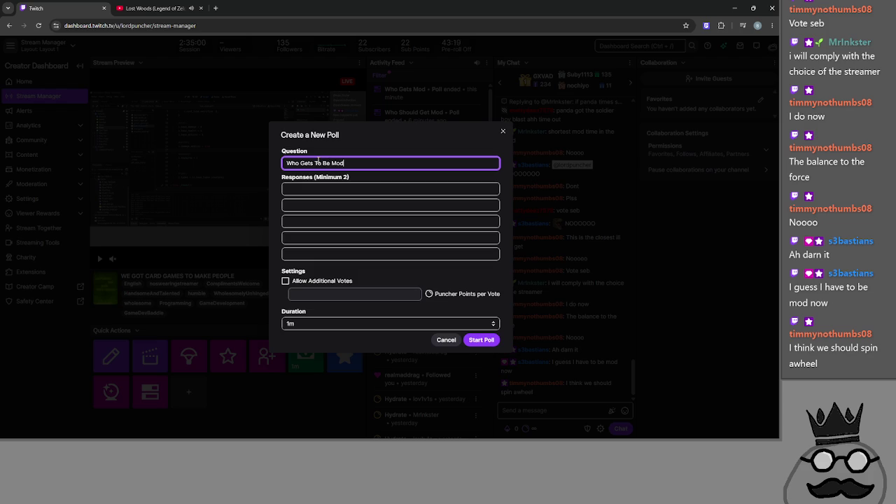
{"action": "type", "text": "l"}
{"action": "left_click", "coordinate": [322, 209]}
{"action": "type", "text": "Ink"}
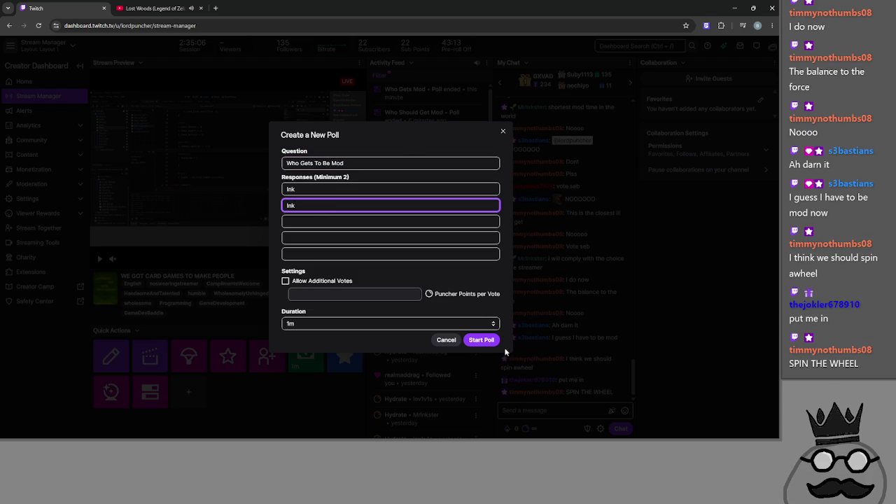
{"action": "key", "text": "Return"}
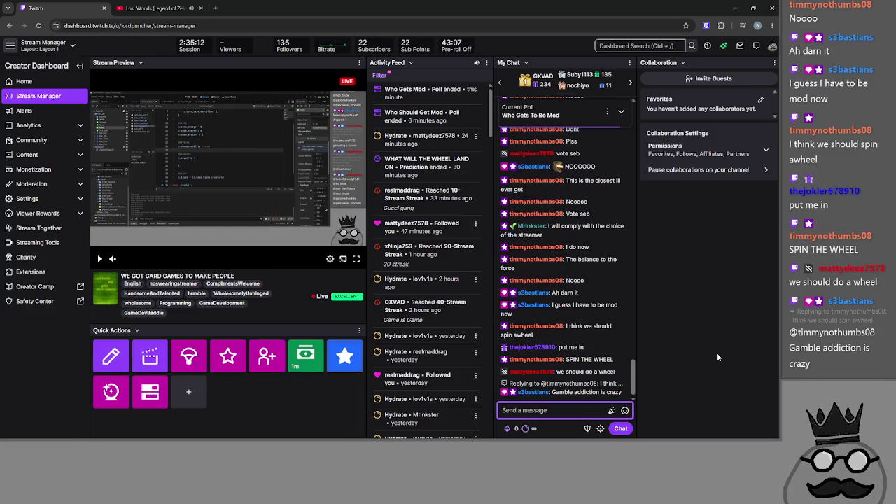
Inspect the current poll card and send /poll commands in chat
{"action": "left_click", "coordinate": [555, 111]}
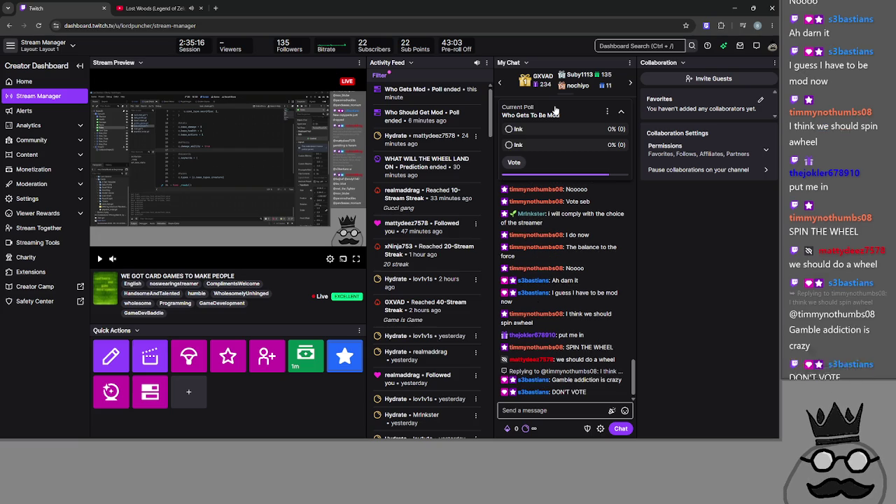
{"action": "left_click", "coordinate": [606, 112]}
{"action": "left_click", "coordinate": [607, 111]}
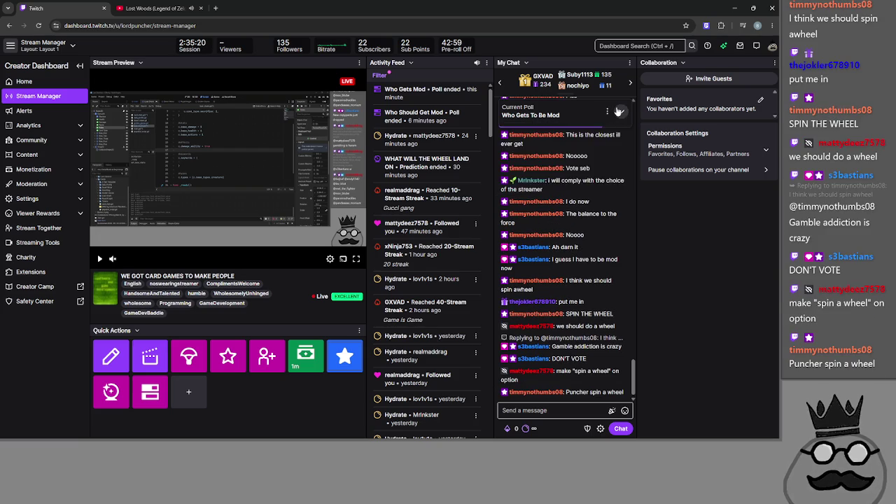
{"action": "left_click", "coordinate": [619, 112]}
{"action": "left_click", "coordinate": [534, 409]}
{"action": "type", "text": "/poll"}
{"action": "key", "text": "Return"}
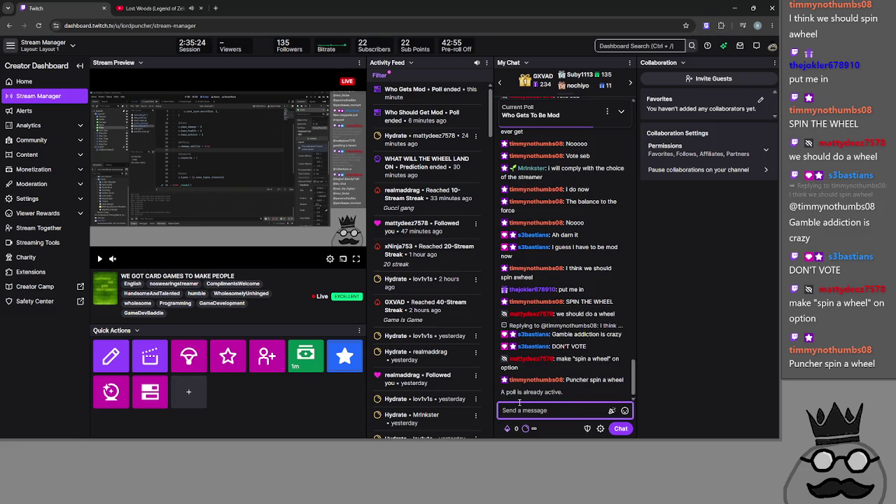
{"action": "type", "text": "/car"}
{"action": "key", "text": "BackSpace"}
{"action": "key", "text": "BackSpace"}
{"action": "key", "text": "BackSpace"}
{"action": "type", "text": "po"}
{"action": "key", "text": "Return"}
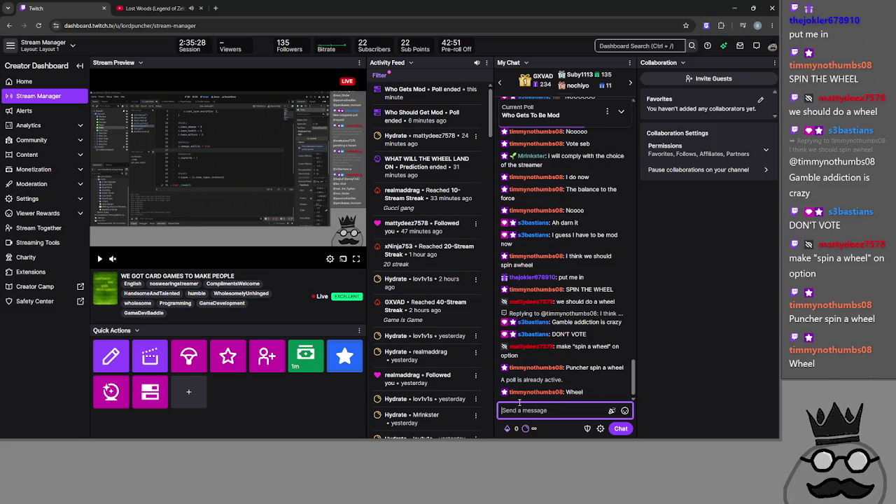
{"action": "left_click", "coordinate": [702, 410]}
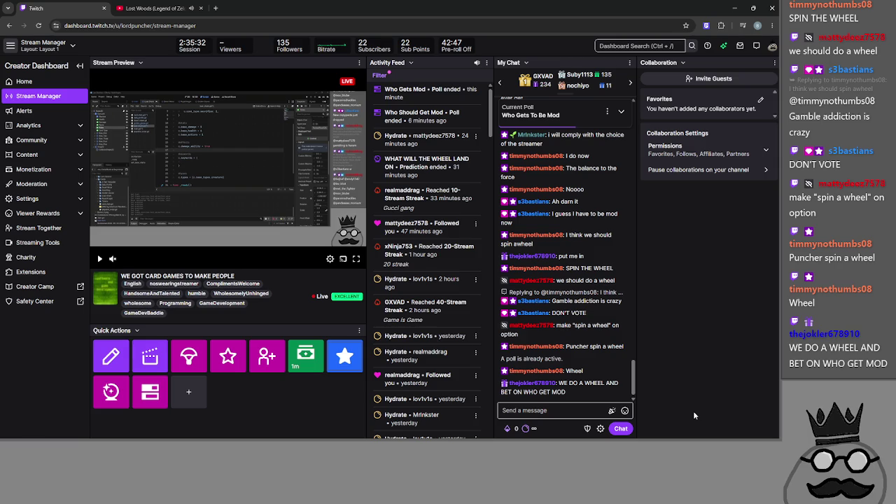
Expand the Who Gets To Be Mod poll and vote for the first Ink option
{"action": "left_click", "coordinate": [576, 120]}
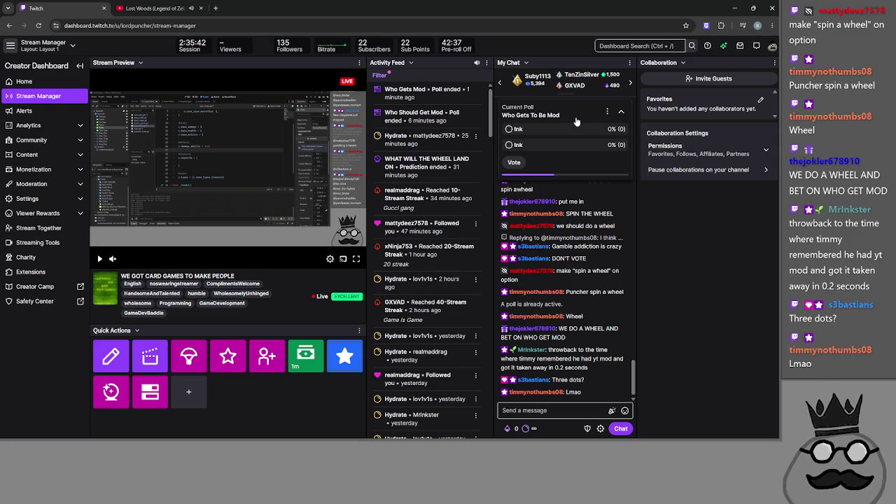
{"action": "scroll", "coordinate": [580, 121], "scroll_direction": "up", "scroll_amount": 3}
{"action": "scroll", "coordinate": [591, 117], "scroll_direction": "down", "scroll_amount": 3}
{"action": "left_click", "coordinate": [606, 113]}
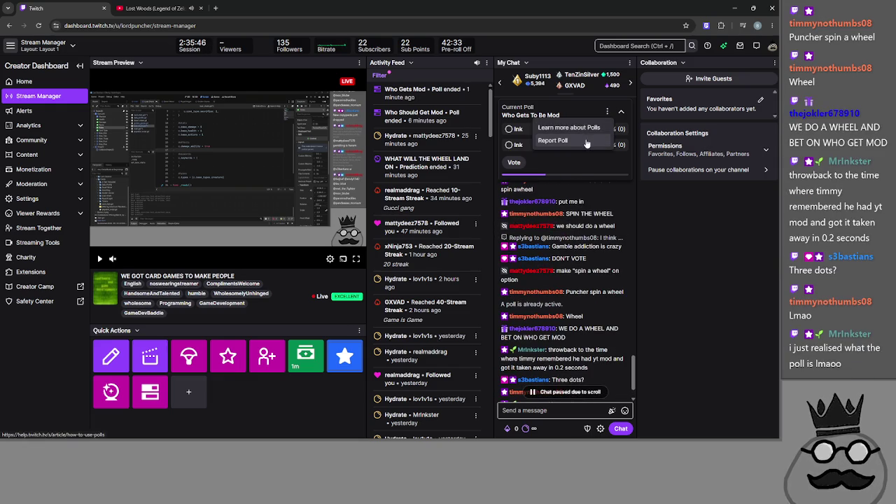
{"action": "left_click", "coordinate": [606, 113]}
{"action": "left_click", "coordinate": [619, 114]}
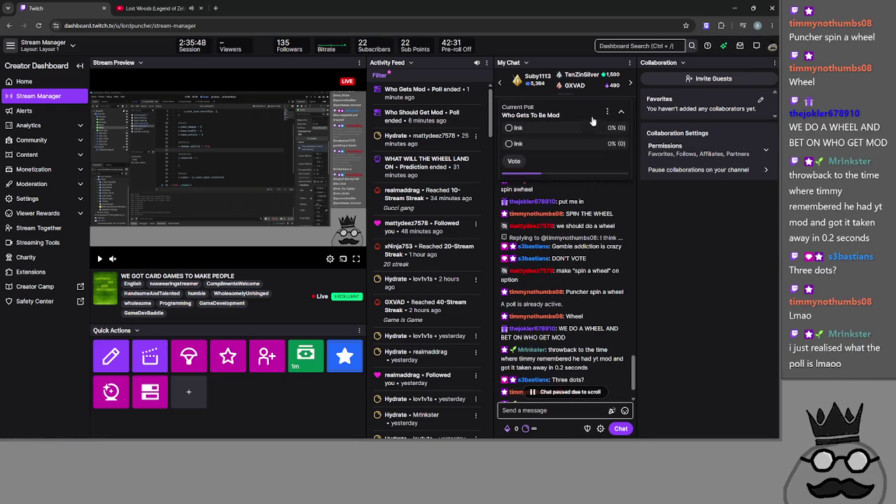
{"action": "left_click", "coordinate": [618, 114]}
{"action": "right_click", "coordinate": [579, 112]}
{"action": "key", "text": "Escape"}
{"action": "left_click", "coordinate": [557, 114]}
{"action": "left_click", "coordinate": [558, 115]}
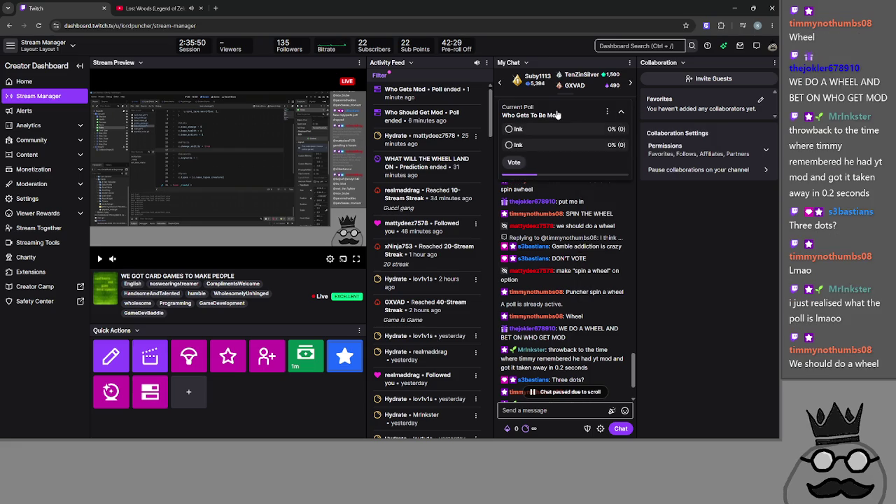
{"action": "scroll", "coordinate": [579, 264], "scroll_direction": "down", "scroll_amount": 3}
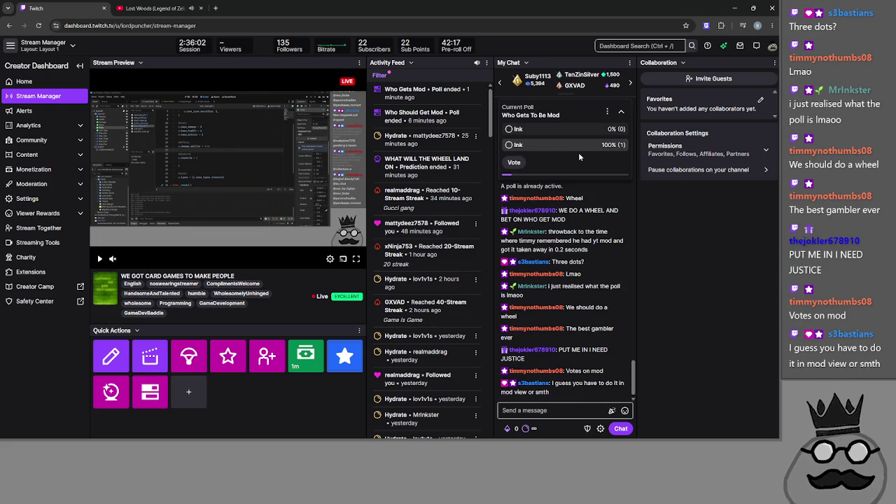
{"action": "left_click", "coordinate": [509, 129]}
{"action": "left_click", "coordinate": [513, 161]}
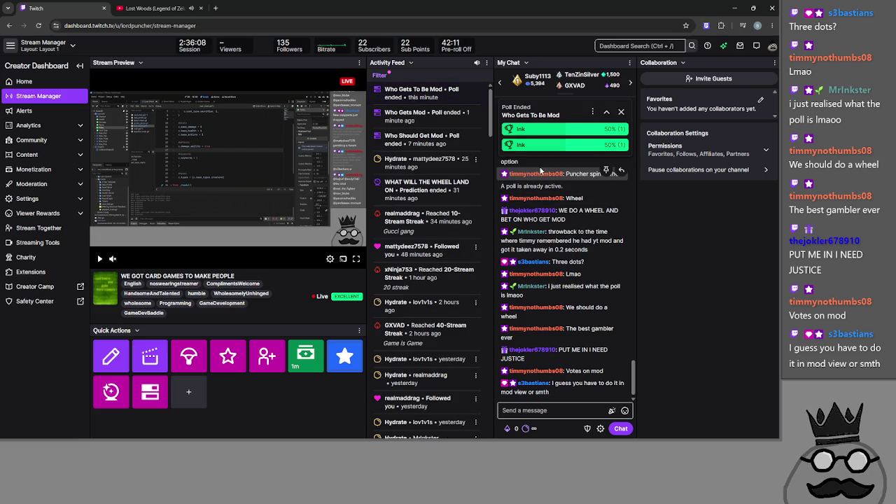
Dismiss the ended poll results and open wheelofnames.com in a new tab
{"action": "left_click", "coordinate": [622, 112]}
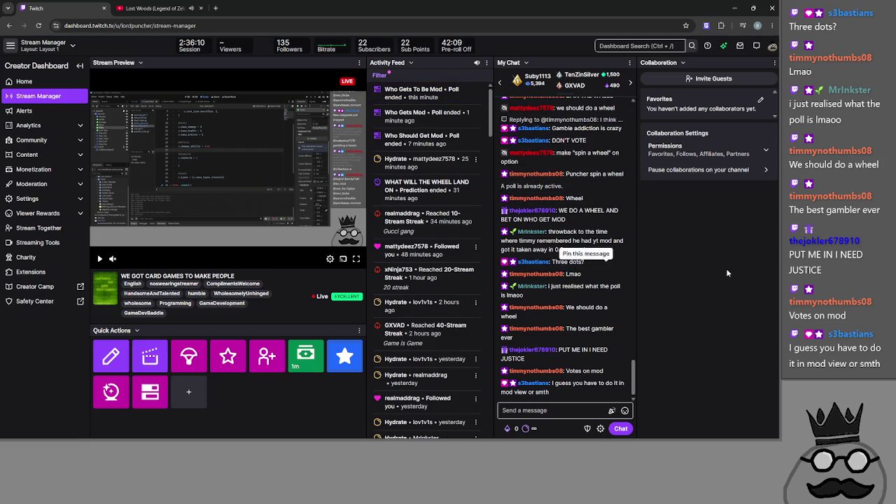
{"action": "left_click", "coordinate": [217, 8]}
{"action": "type", "text": "wheel"}
{"action": "key", "text": "Return"}
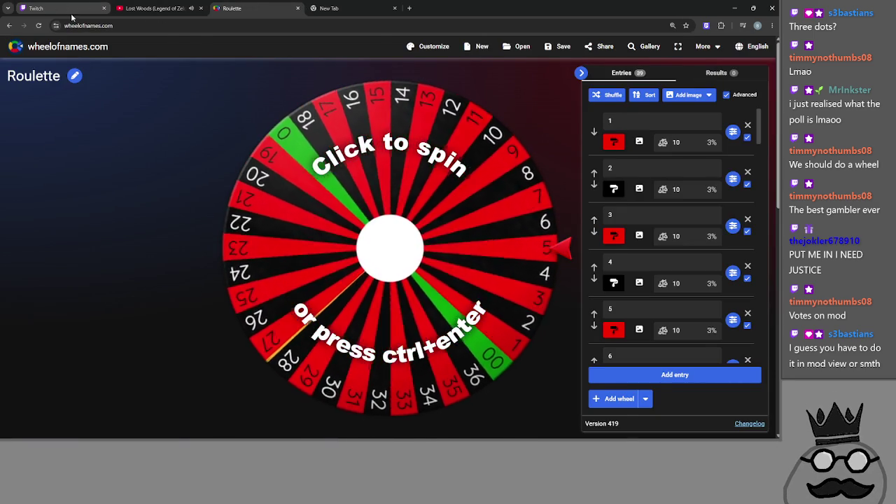
{"action": "left_click", "coordinate": [72, 14]}
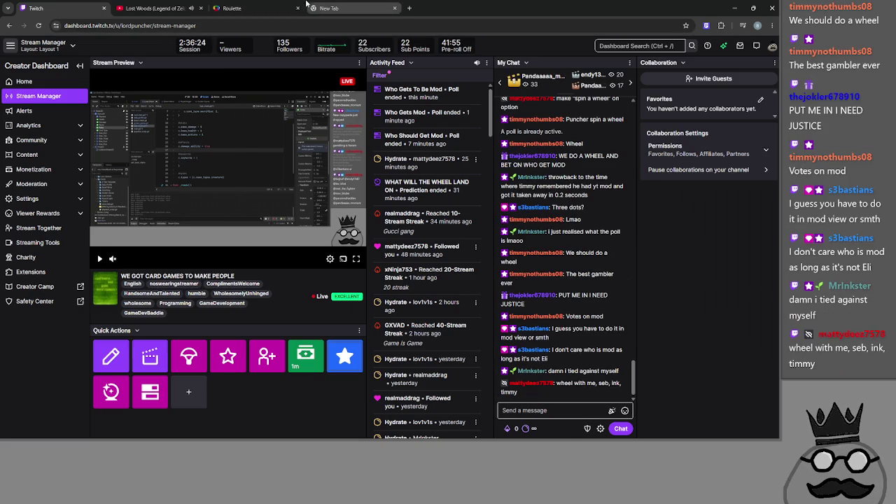
{"action": "left_click", "coordinate": [232, 7]}
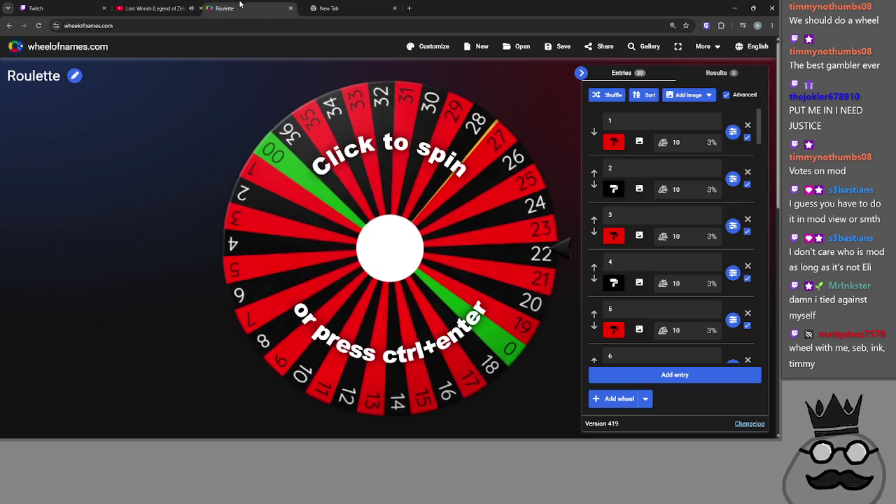
Start a fresh wheel, replace the default names with Timmy, and switch to advanced mode
{"action": "left_click", "coordinate": [477, 46]}
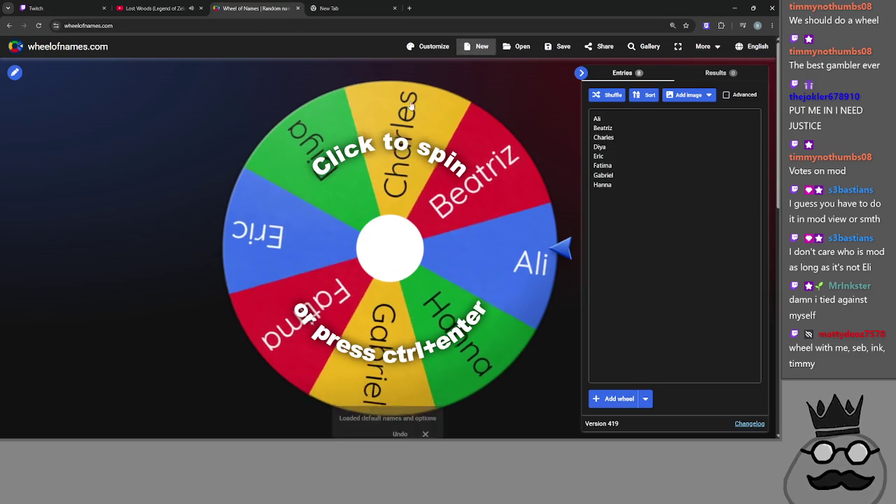
{"action": "left_click", "coordinate": [652, 175]}
{"action": "key", "text": "ctrl+a"}
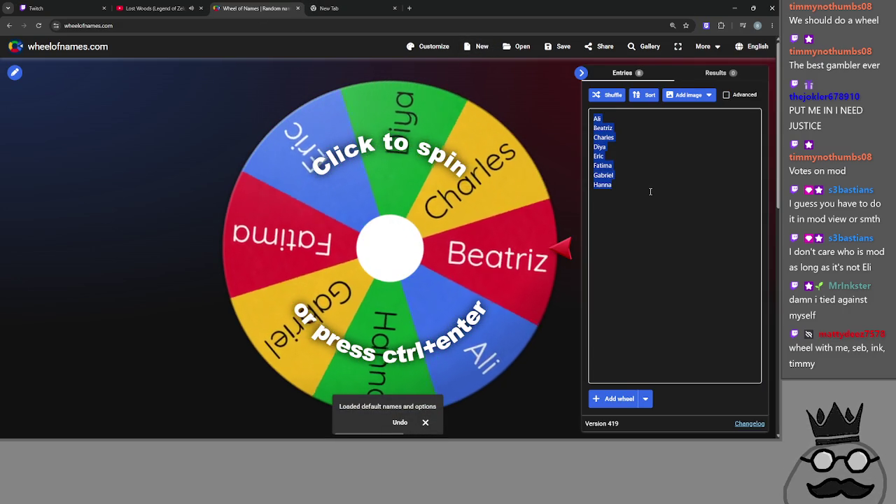
{"action": "key", "text": "BackSpace"}
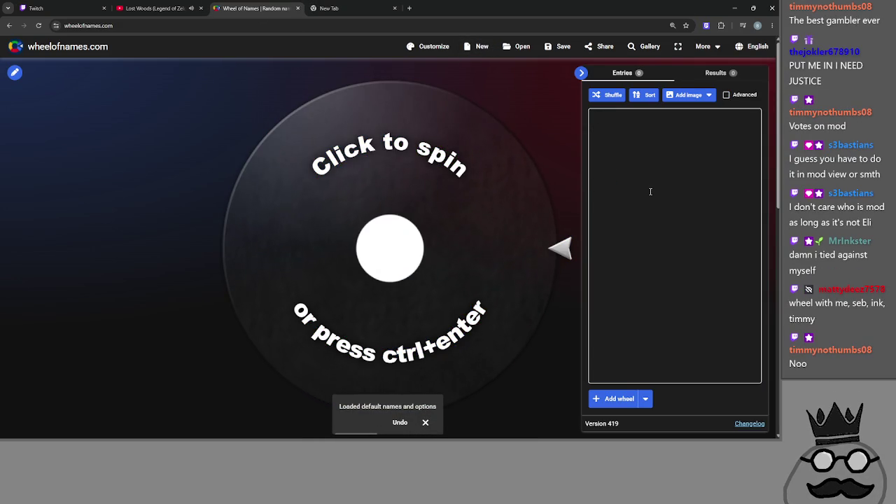
{"action": "type", "text": "Timmy"}
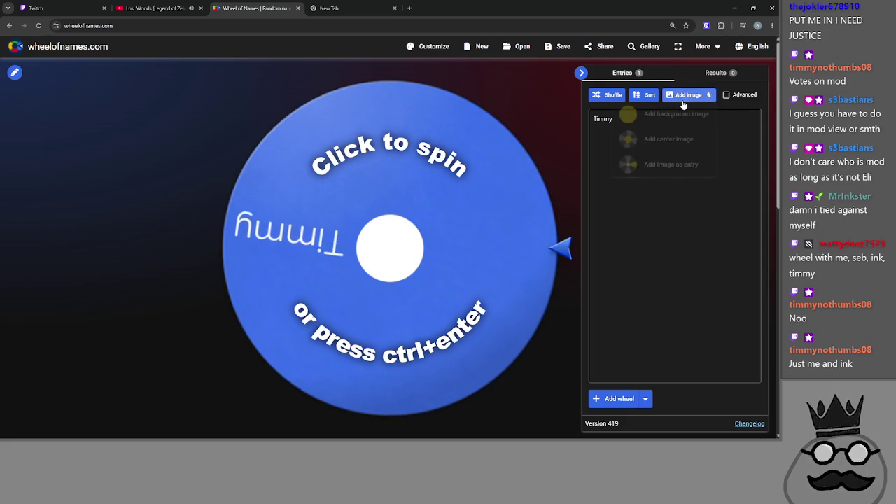
{"action": "left_click", "coordinate": [727, 94]}
{"action": "left_click", "coordinate": [459, 288]}
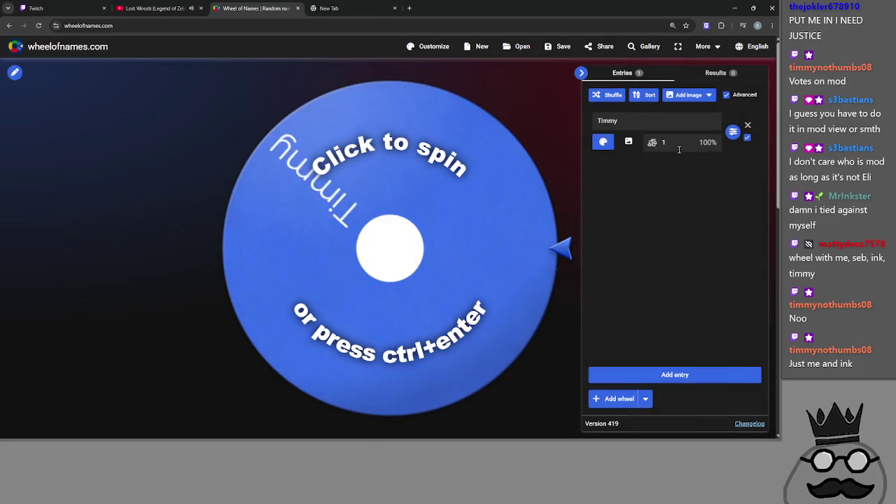
Colour Timmy's slice a lighter orange
{"action": "left_click", "coordinate": [602, 142]}
{"action": "left_click", "coordinate": [546, 226]}
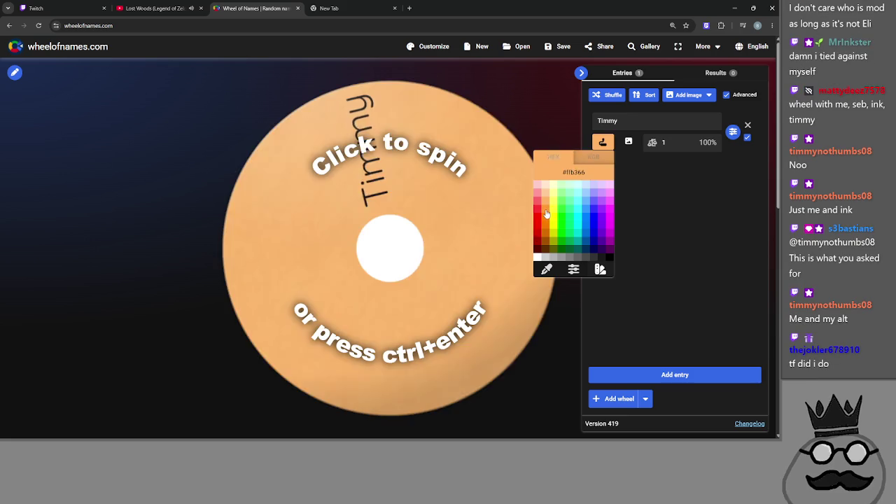
{"action": "left_click", "coordinate": [549, 224]}
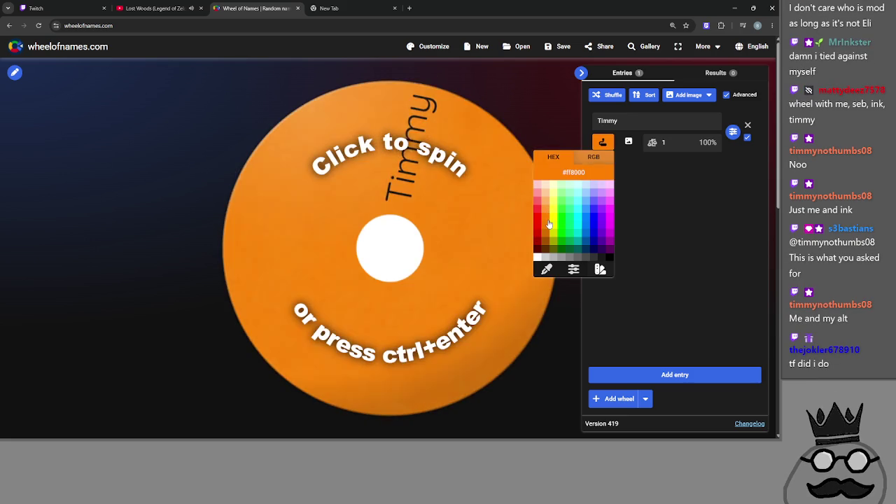
{"action": "left_click", "coordinate": [704, 200]}
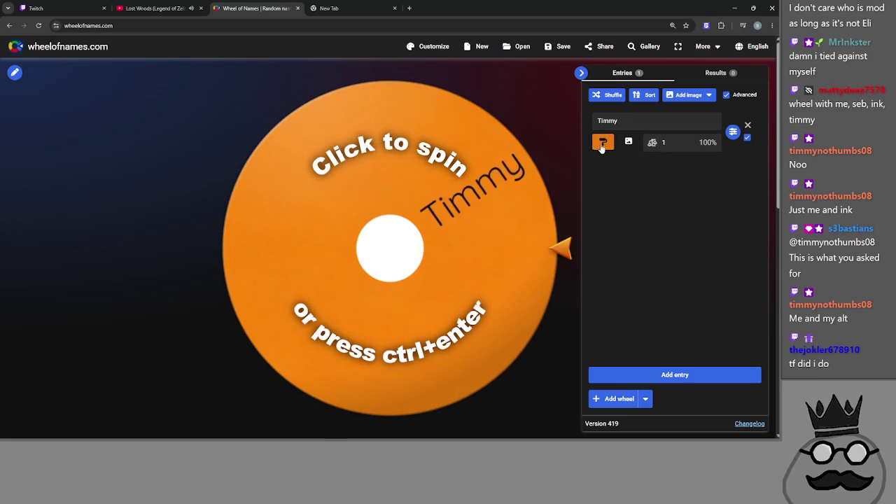
{"action": "left_click", "coordinate": [601, 145]}
{"action": "left_click", "coordinate": [546, 201]}
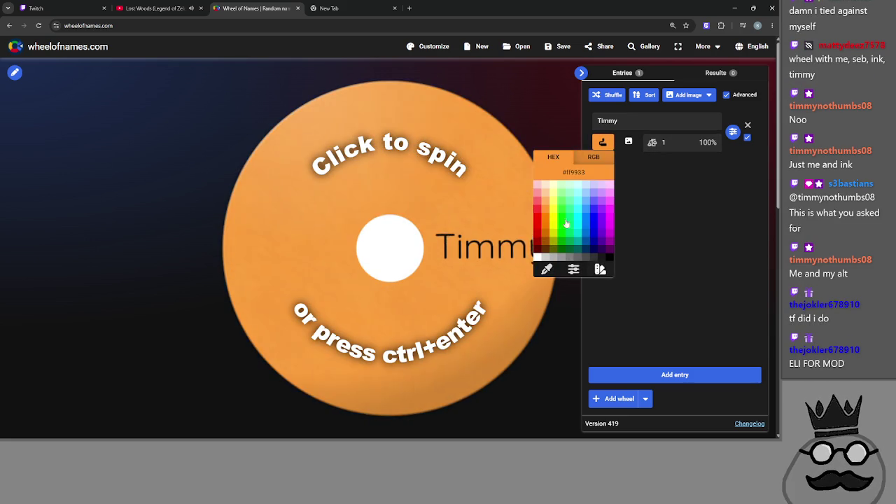
{"action": "left_click", "coordinate": [677, 218]}
Add a second entry, Seb, with a blue slice
{"action": "left_click", "coordinate": [654, 375]}
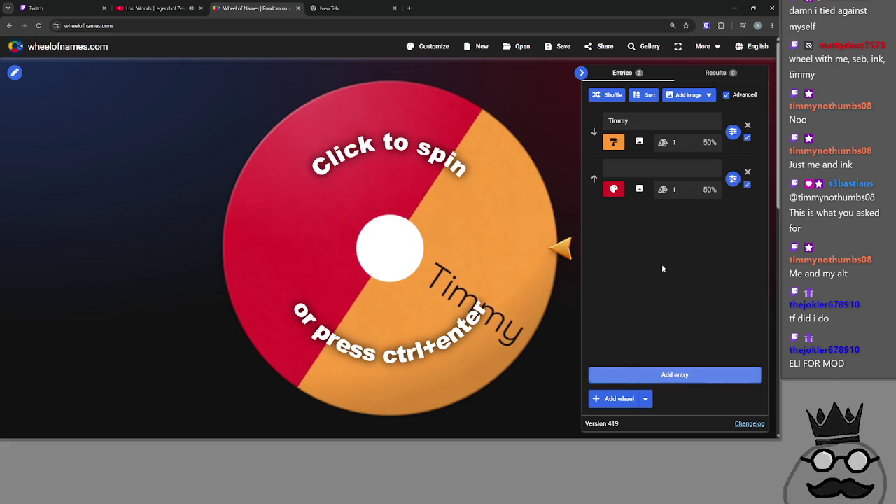
{"action": "type", "text": "Seb"}
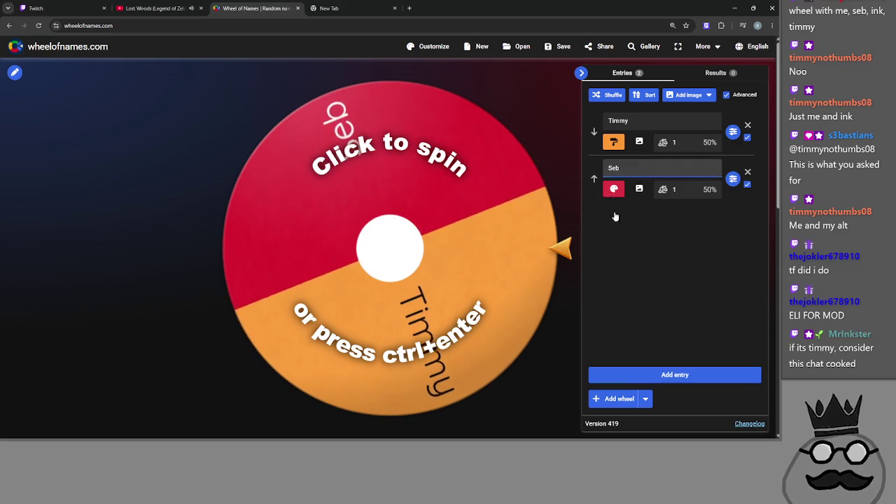
{"action": "left_click", "coordinate": [613, 190]}
{"action": "left_click", "coordinate": [598, 262]}
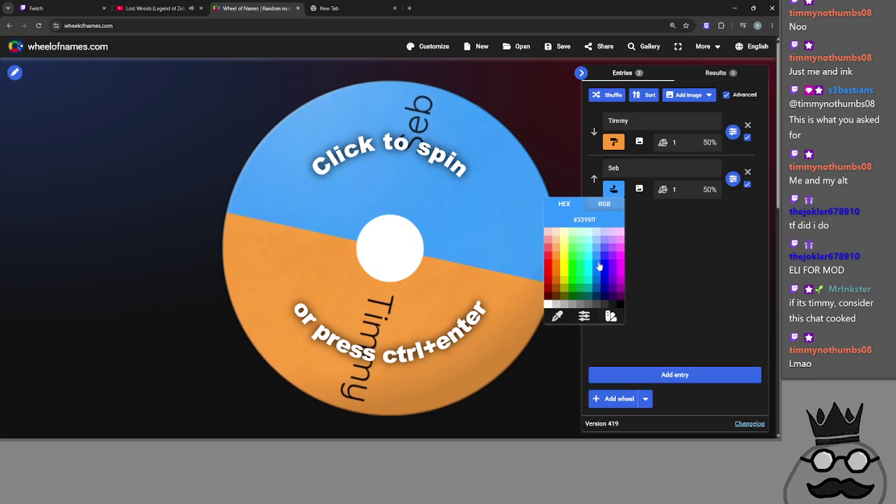
{"action": "left_click", "coordinate": [665, 329]}
Add Ink with a dark grey #333333 slice, then a blank fourth entry
{"action": "left_click", "coordinate": [675, 374]}
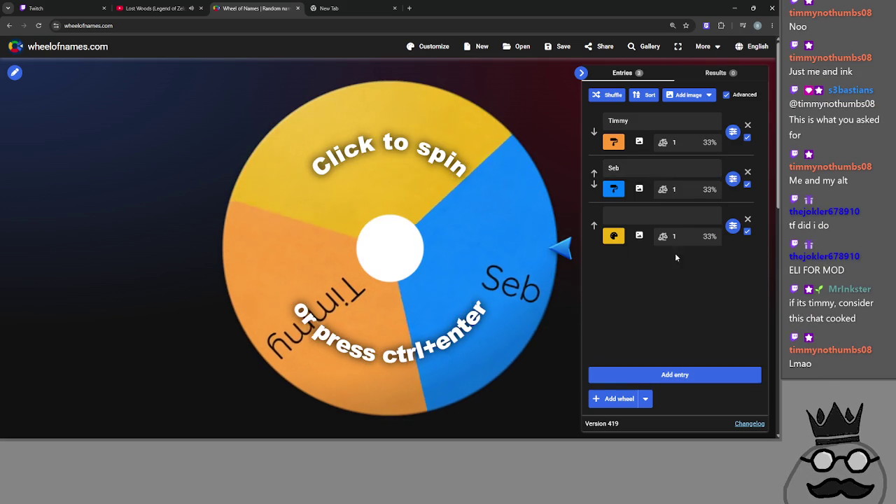
{"action": "left_click", "coordinate": [661, 217]}
{"action": "type", "text": "Ink"}
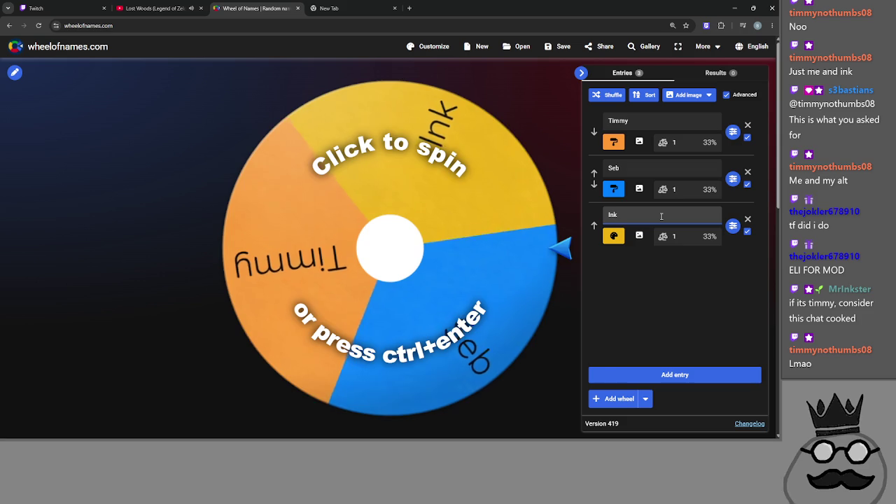
{"action": "left_click", "coordinate": [613, 236]}
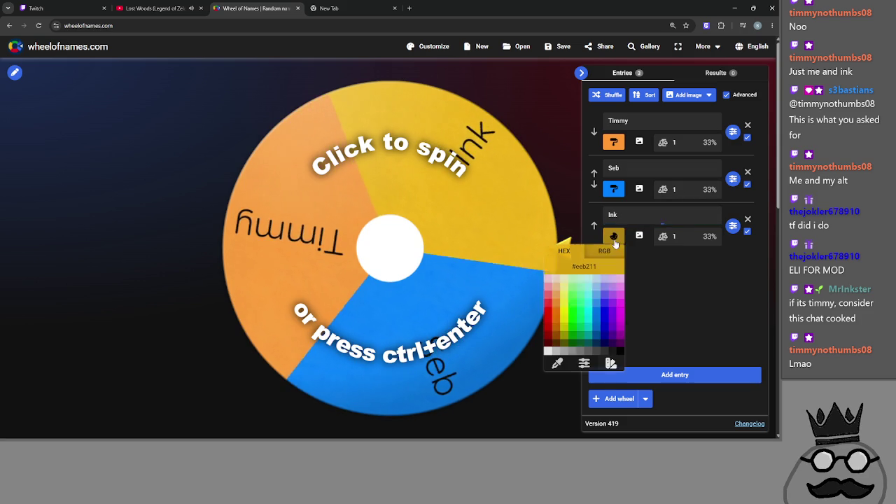
{"action": "left_click", "coordinate": [603, 351]}
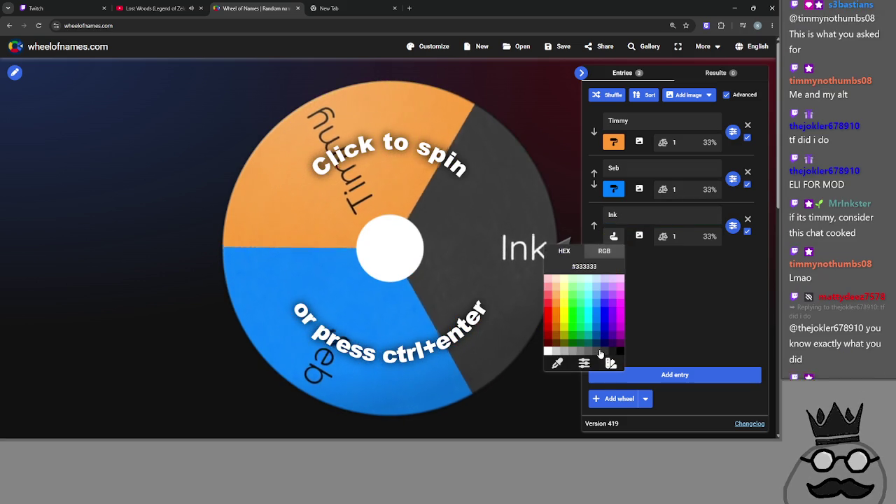
{"action": "left_click", "coordinate": [596, 339]}
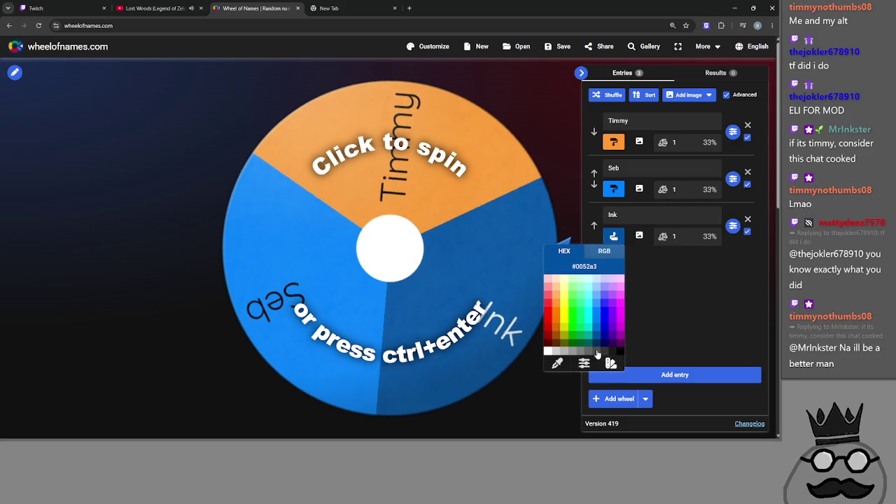
{"action": "left_click", "coordinate": [588, 351]}
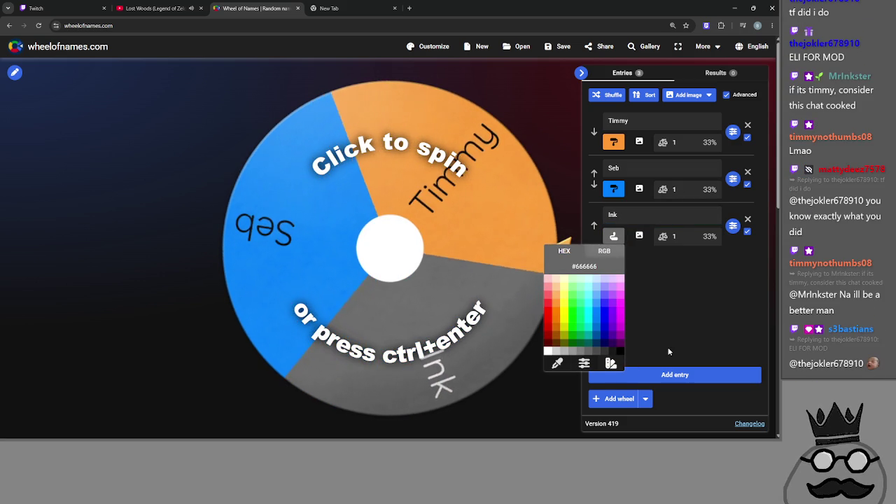
{"action": "left_click", "coordinate": [602, 352]}
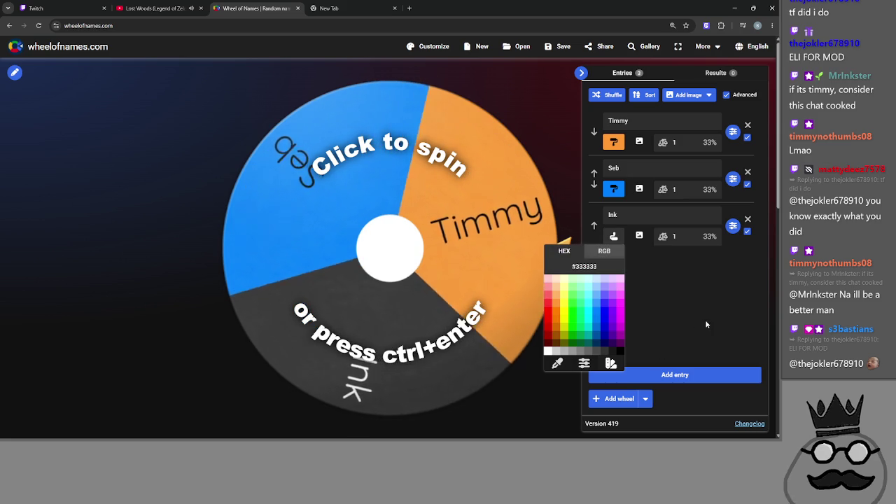
{"action": "left_click", "coordinate": [673, 376]}
{"action": "left_click", "coordinate": [42, 7]}
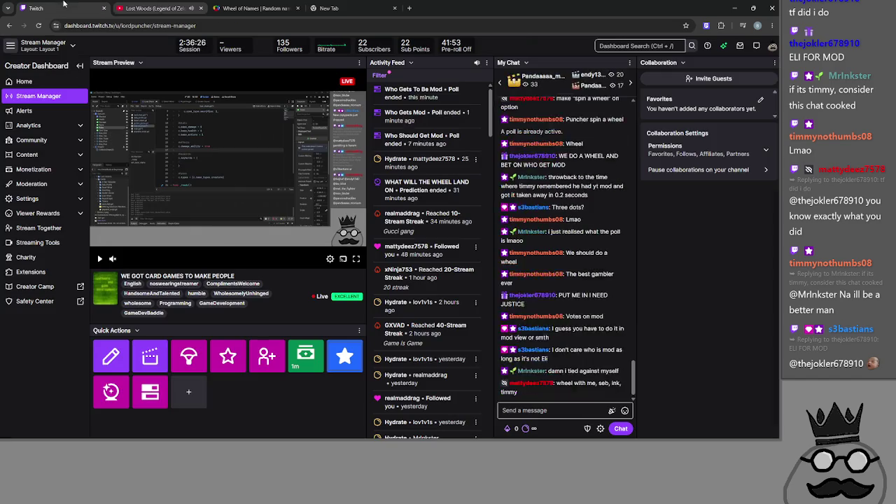
Name the fourth entry Eli and colour its slice purple
{"action": "left_click", "coordinate": [242, 8]}
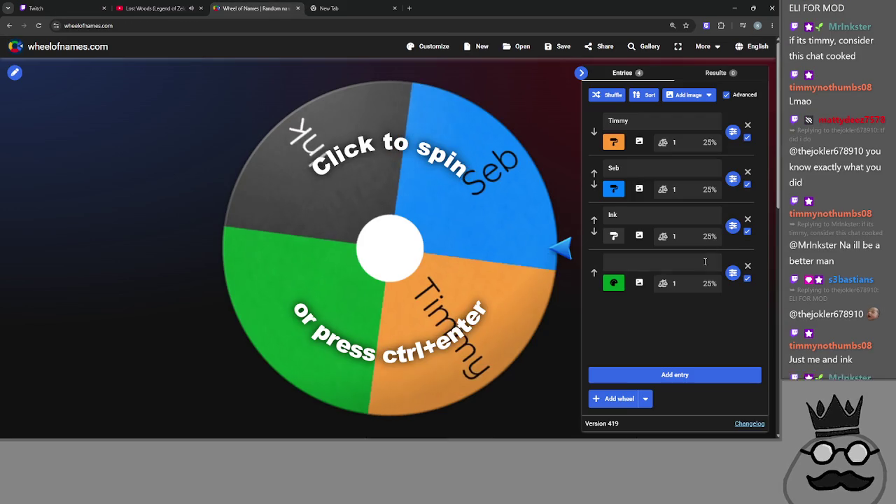
{"action": "type", "text": "Eli"}
{"action": "left_click", "coordinate": [613, 282]}
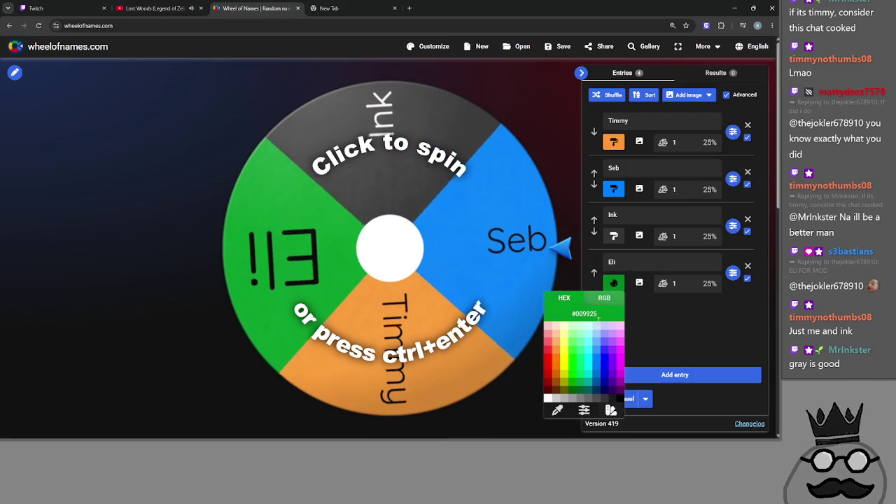
{"action": "left_click", "coordinate": [610, 376]}
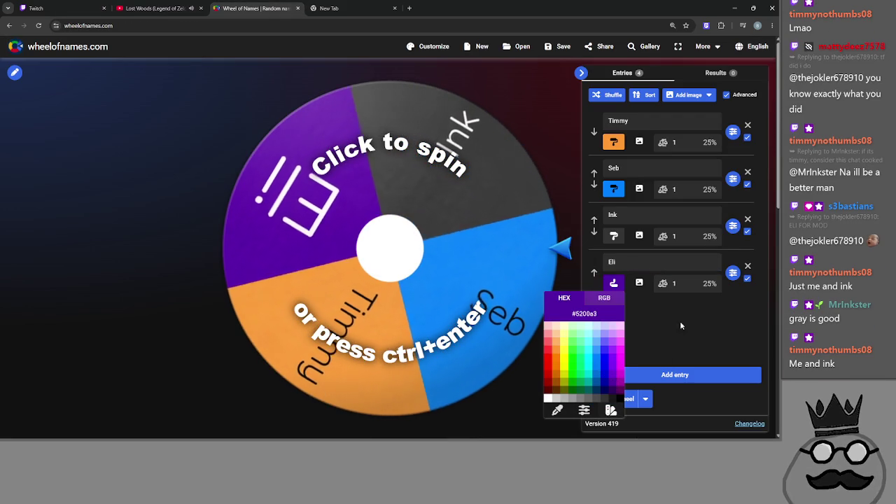
{"action": "left_click", "coordinate": [680, 346]}
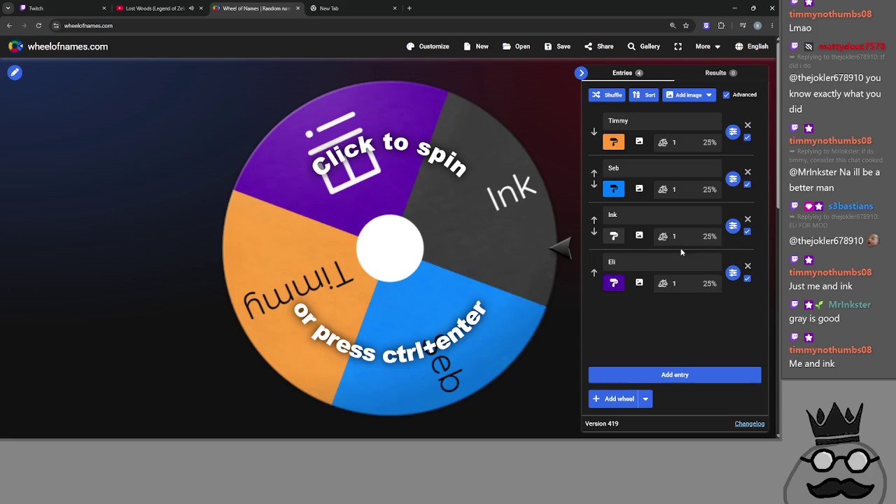
Raise the Eli, Seb and Timmy weights to 100, then drop Eli back to 1
{"action": "left_click", "coordinate": [679, 287]}
{"action": "type", "text": "00"}
{"action": "left_click", "coordinate": [677, 189]}
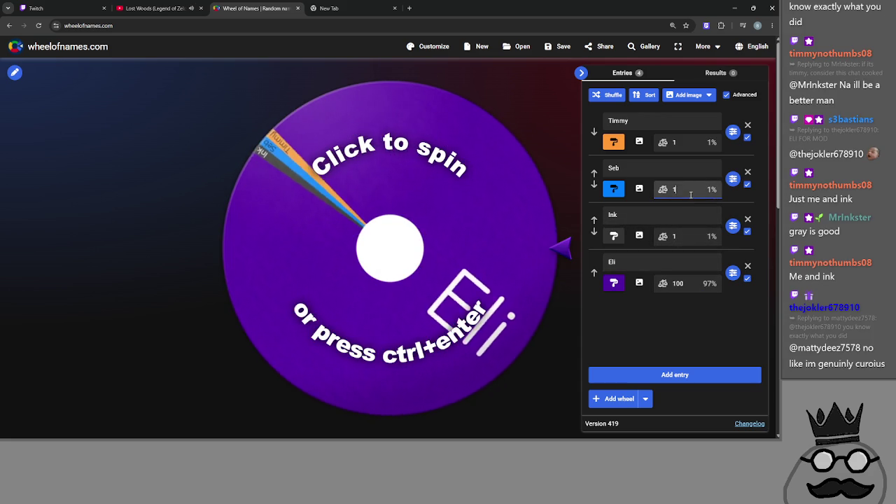
{"action": "type", "text": "00"}
{"action": "left_click", "coordinate": [678, 142]}
{"action": "type", "text": "00"}
{"action": "left_click", "coordinate": [679, 283]}
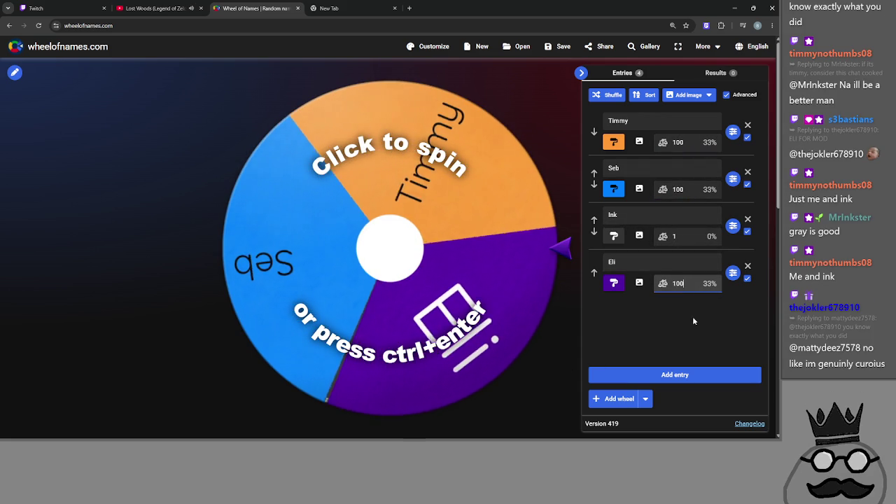
{"action": "key", "text": "BackSpace"}
{"action": "key", "text": "BackSpace"}
Cut the Ink, Seb and Timmy weights to 10, leaving Eli at 1
{"action": "left_click", "coordinate": [680, 236]}
{"action": "type", "text": "00"}
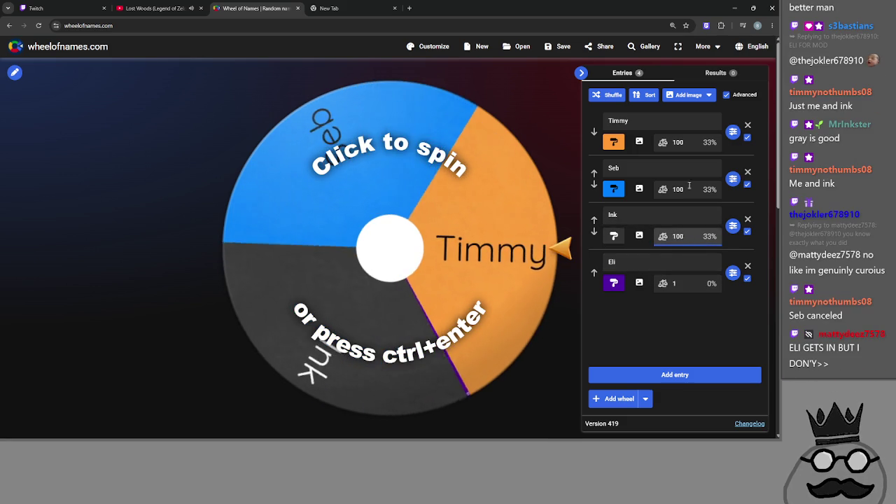
{"action": "key", "text": "BackSpace"}
{"action": "left_click", "coordinate": [677, 189]}
{"action": "key", "text": "BackSpace"}
{"action": "left_click", "coordinate": [678, 143]}
{"action": "key", "text": "BackSpace"}
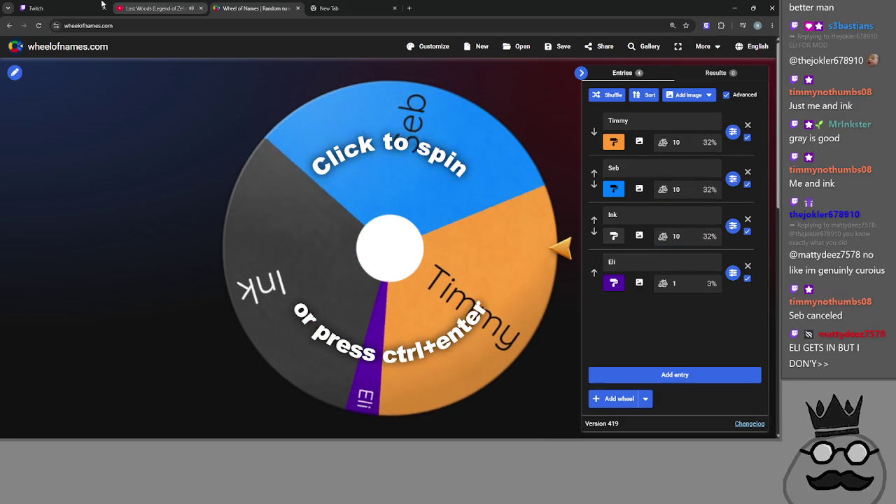
{"action": "left_click", "coordinate": [109, 6]}
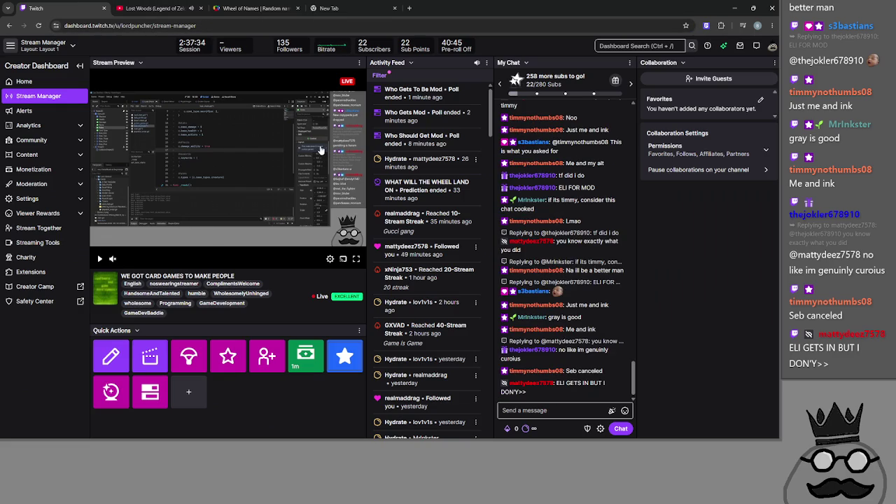
{"action": "left_click", "coordinate": [252, 8]}
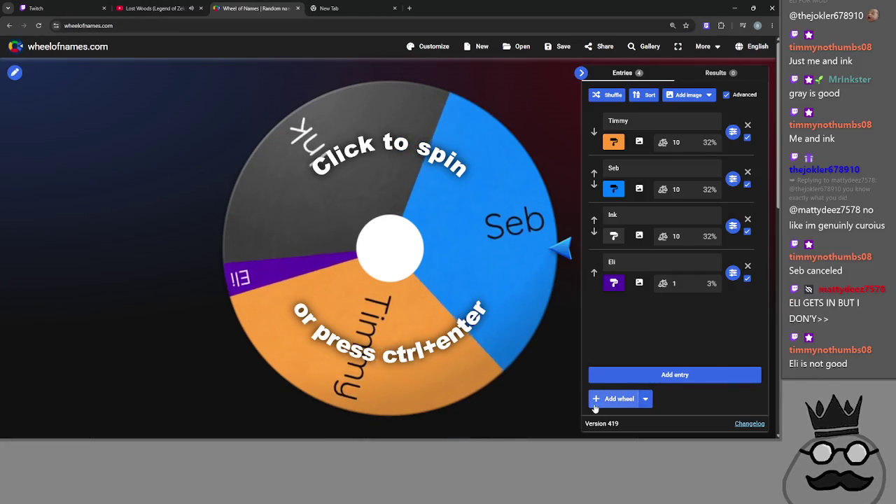
Add a second wheel, Wheel 2, then delete it
{"action": "left_click", "coordinate": [610, 398]}
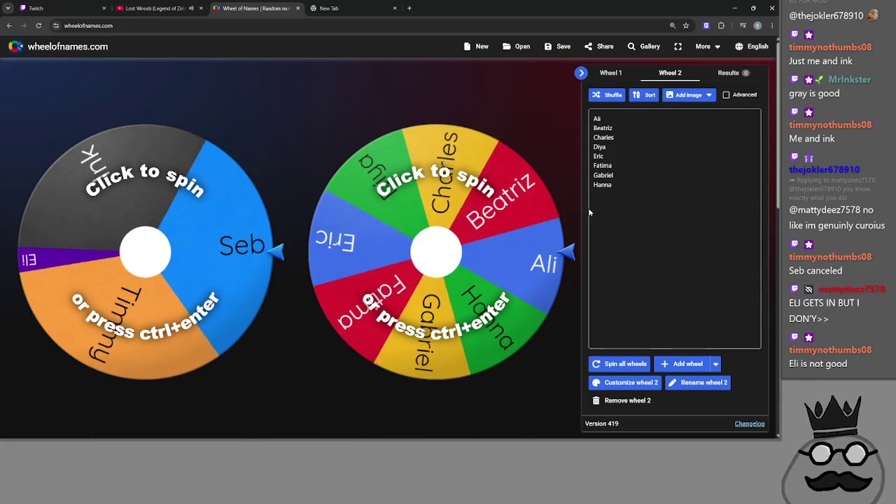
{"action": "right_click", "coordinate": [669, 73]}
{"action": "left_click", "coordinate": [668, 73]}
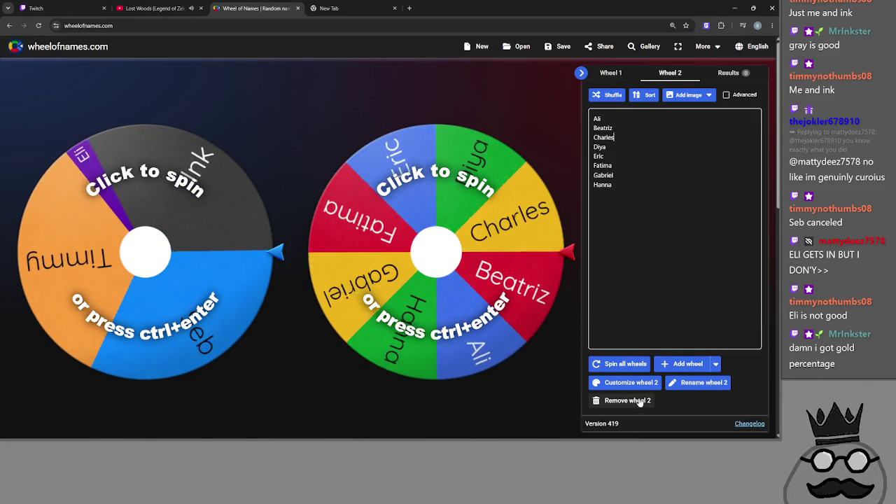
{"action": "left_click", "coordinate": [623, 400]}
{"action": "left_click", "coordinate": [458, 274]}
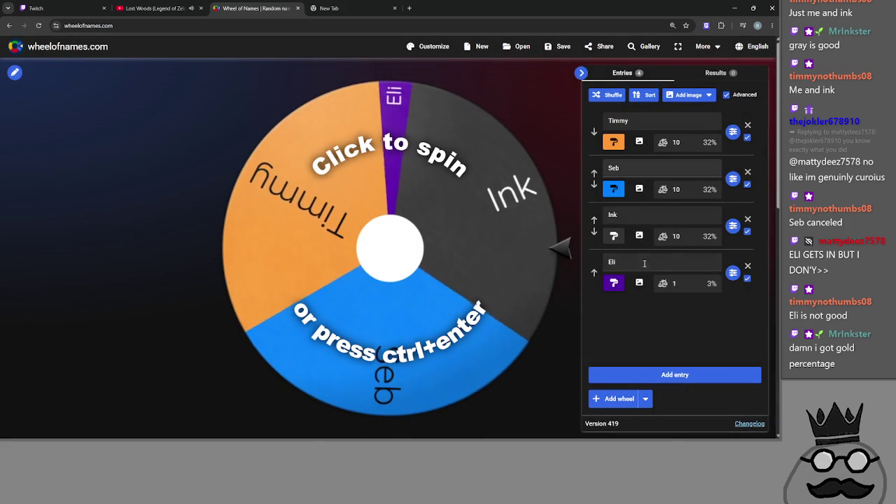
Add a fifth entry, Matt, with weight 10
{"action": "left_click", "coordinate": [632, 378]}
{"action": "left_click", "coordinate": [633, 307]}
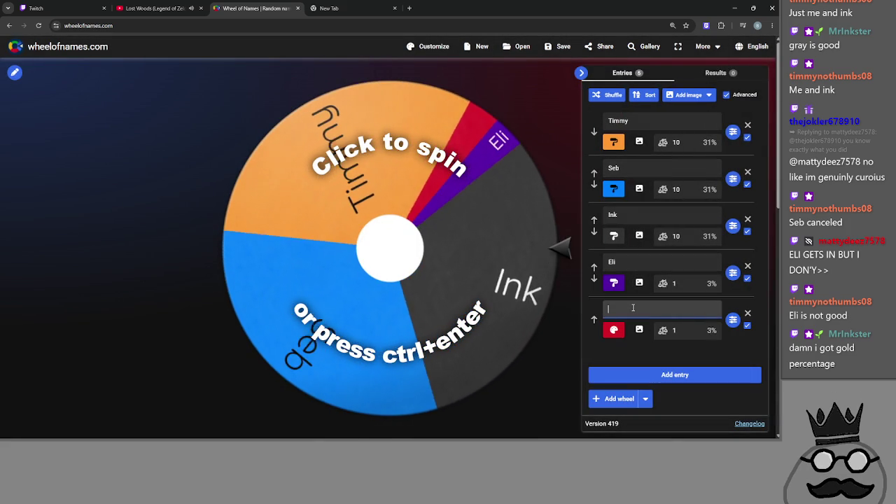
{"action": "type", "text": "Matt"}
{"action": "left_click", "coordinate": [682, 331]}
{"action": "type", "text": "0"}
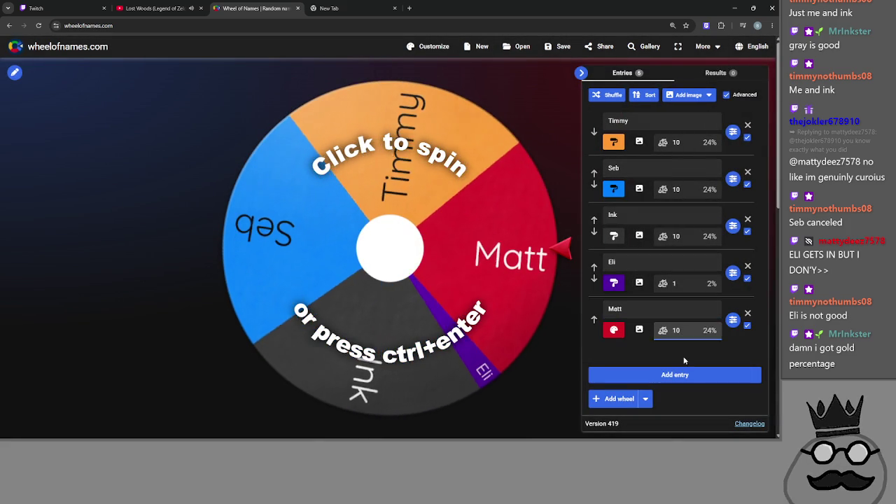
{"action": "left_click", "coordinate": [35, 8]}
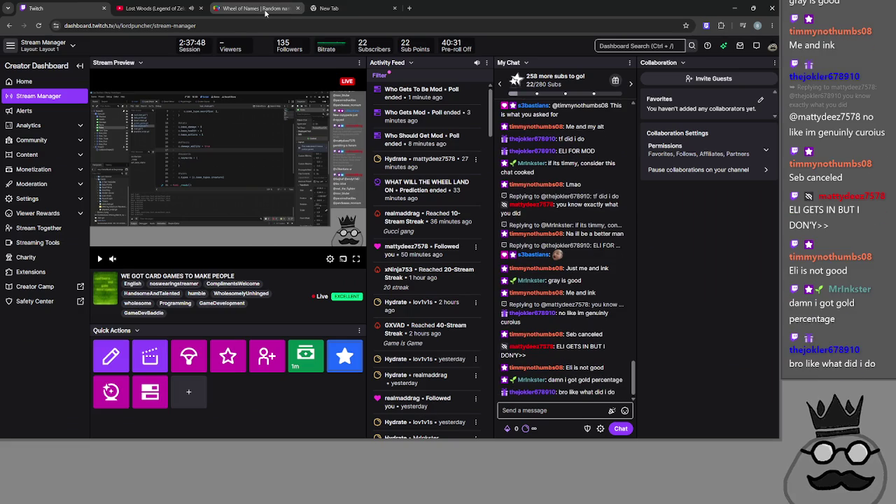
Toggle between the Twitch dashboard and the Wheel of Names tab, ending on the wheel
{"action": "mouse_move", "coordinate": [264, 13]}
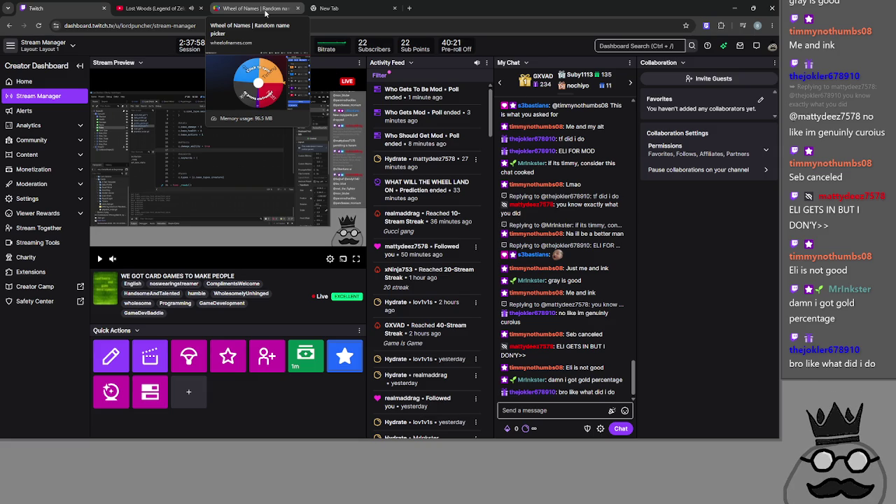
{"action": "left_click", "coordinate": [259, 9]}
{"action": "key", "text": "ctrl+1"}
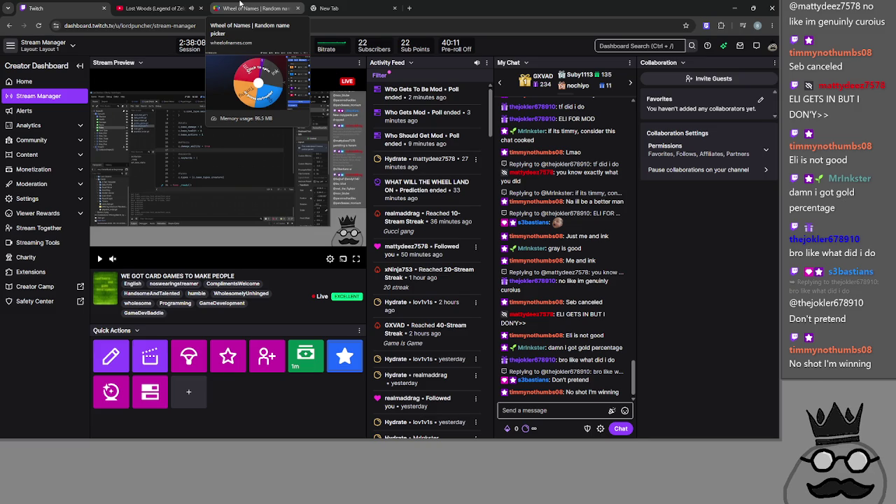
{"action": "left_click", "coordinate": [239, 3]}
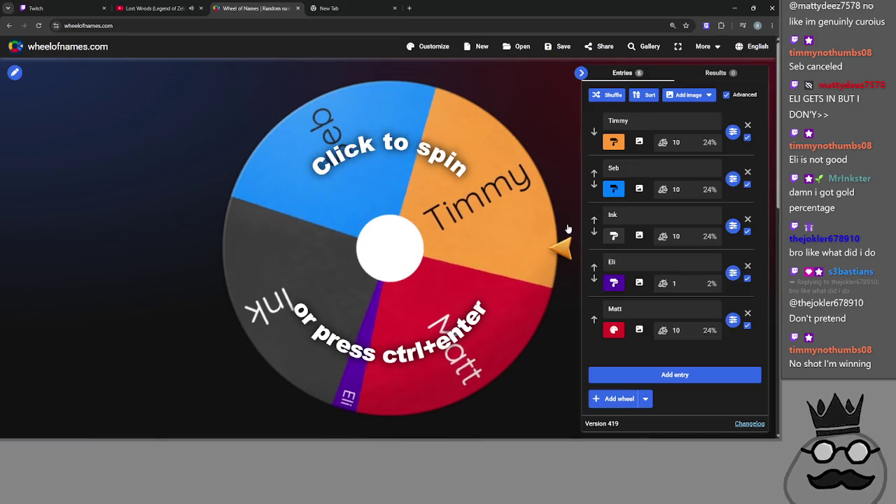
Reset Timmy's weight to 10 and return to the five-entry Wheel of Names
{"action": "left_click", "coordinate": [25, 6]}
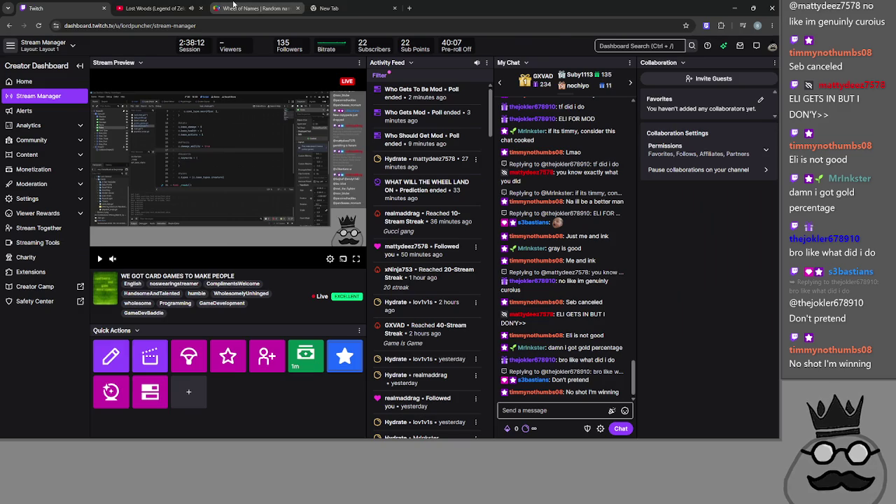
{"action": "left_click", "coordinate": [252, 7]}
{"action": "left_click", "coordinate": [697, 137]}
{"action": "key", "text": "BackSpace"}
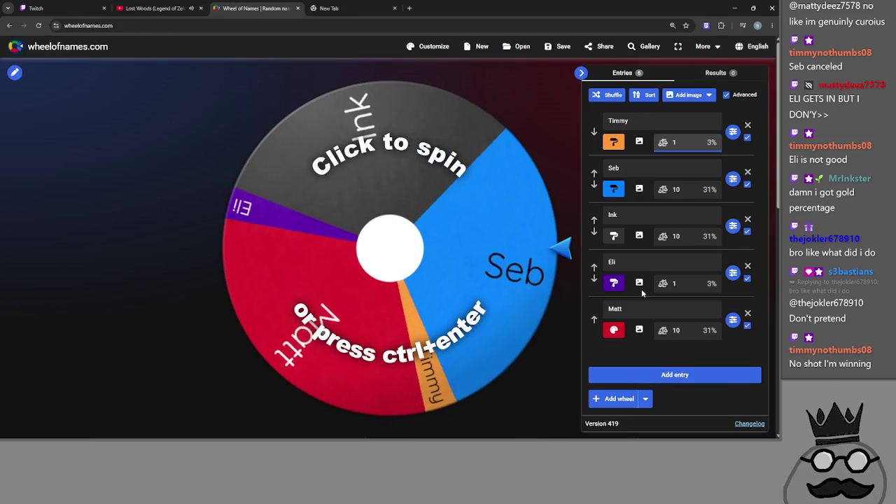
{"action": "type", "text": "0"}
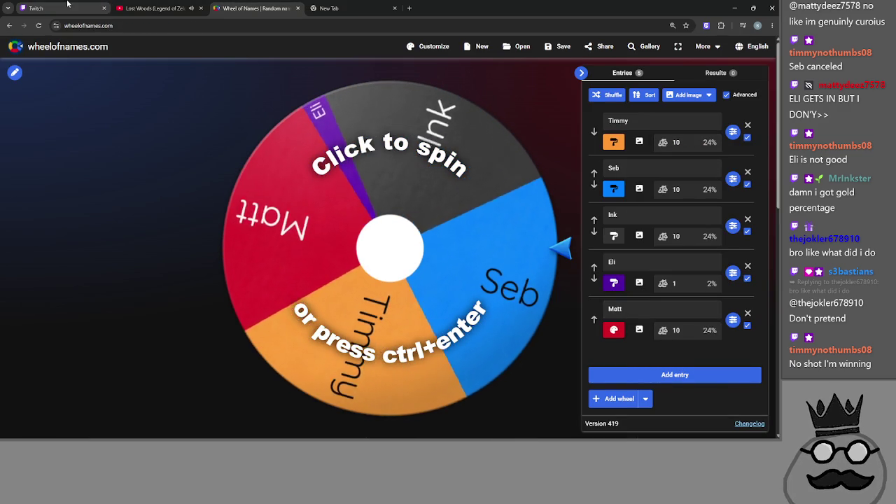
{"action": "left_click", "coordinate": [28, 8]}
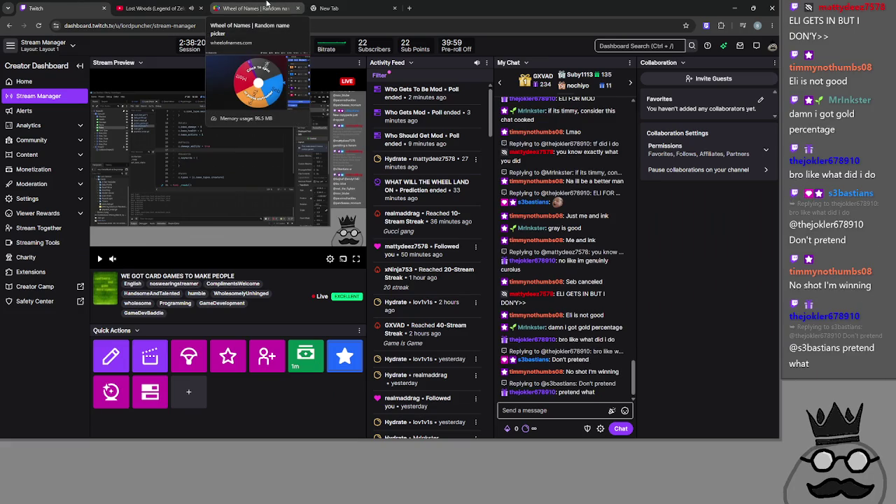
{"action": "left_click", "coordinate": [266, 8]}
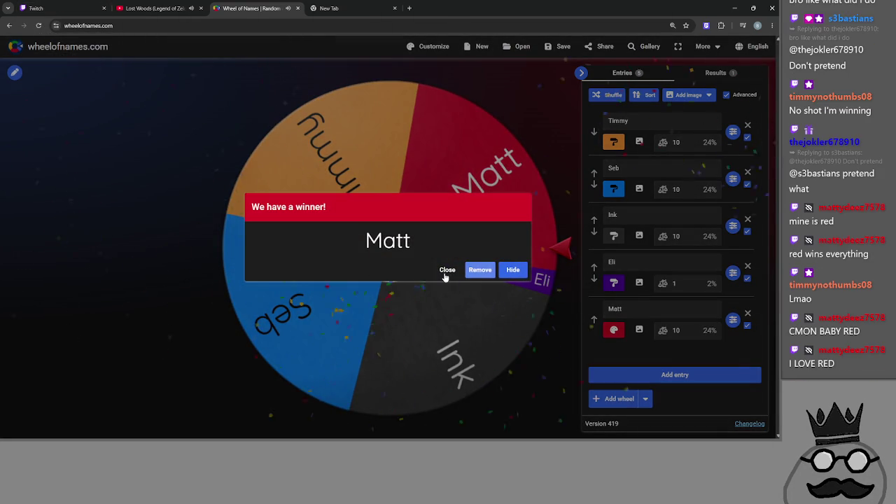
Dismiss the winner popup, rename the last entry to Ink and colour it dark grey
{"action": "left_click", "coordinate": [446, 269]}
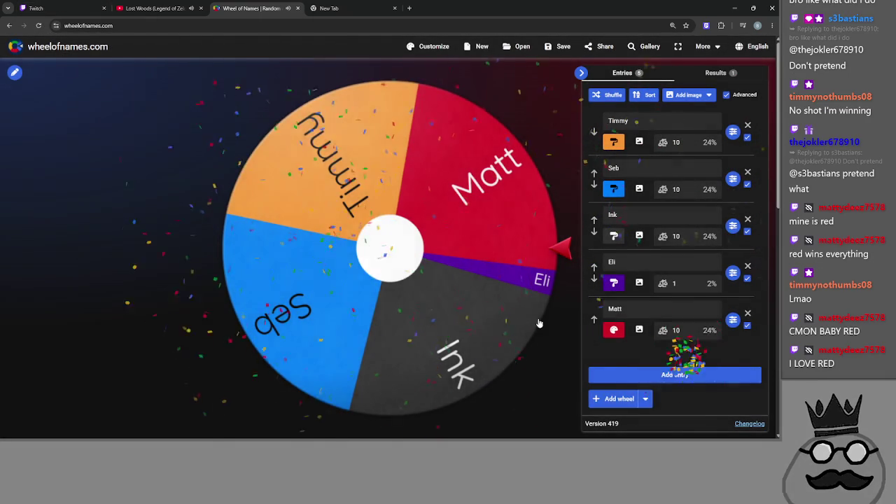
{"action": "left_click_drag", "start_coordinate": [644, 312], "coordinate": [592, 314]}
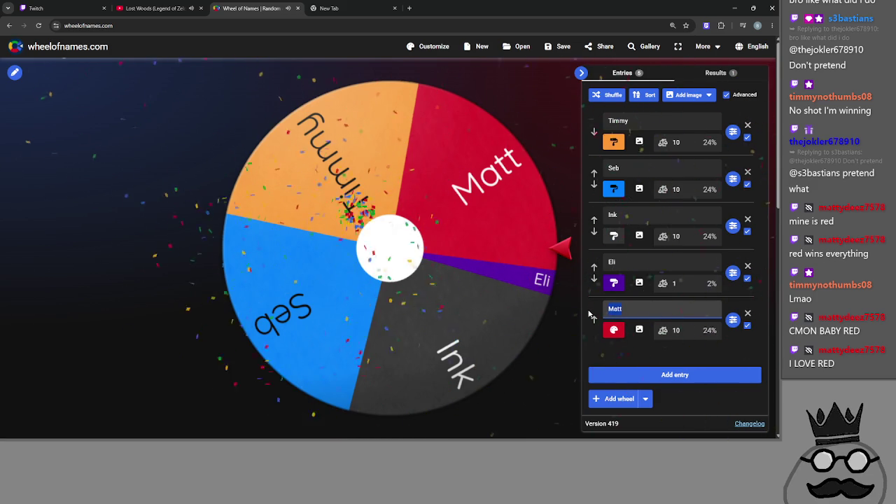
{"action": "type", "text": "Ink"}
{"action": "left_click", "coordinate": [614, 330]}
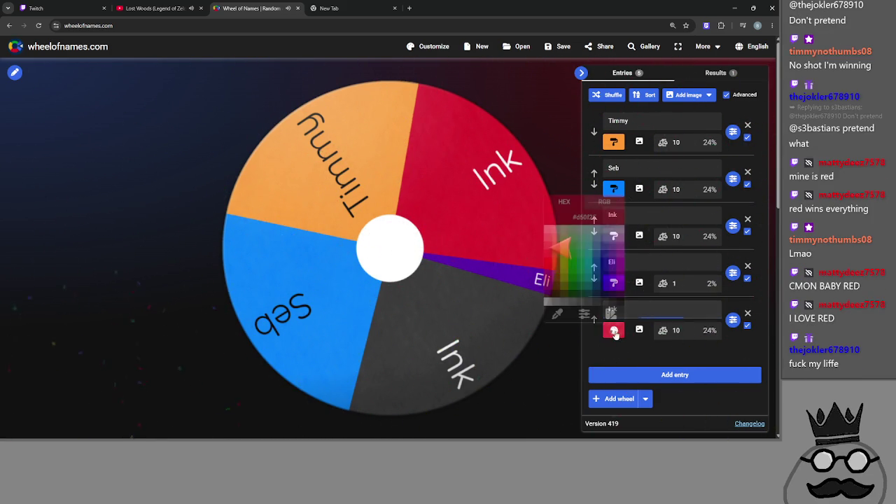
{"action": "left_click", "coordinate": [608, 303]}
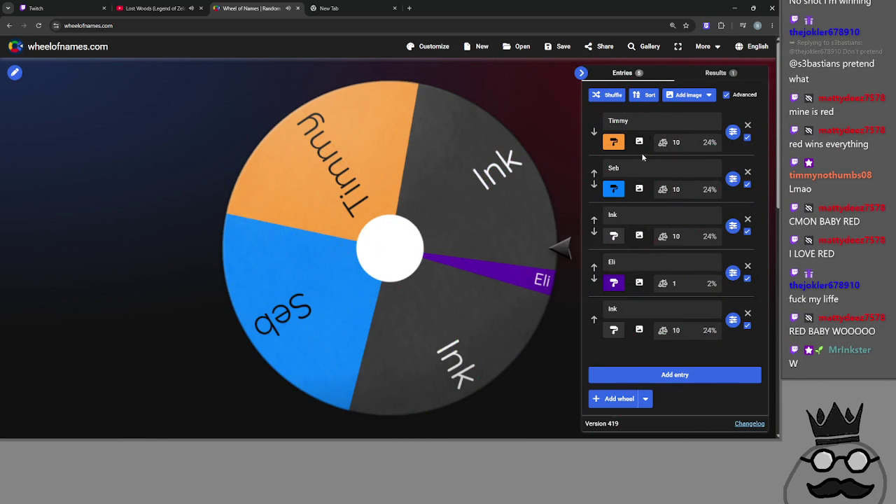
Rename the third entry to Matt with pure red #ff0000, then return to the Twitch tab
{"action": "left_click", "coordinate": [615, 215]}
{"action": "double_click", "coordinate": [615, 214]}
{"action": "type", "text": "M"}
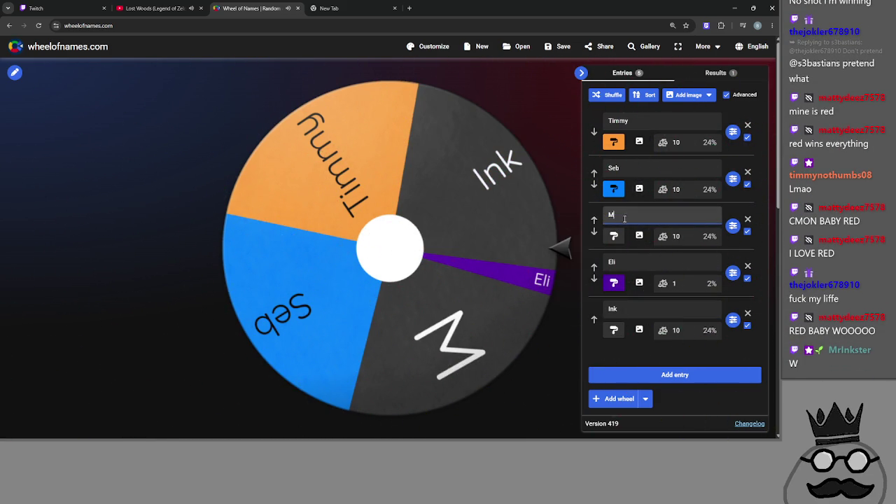
{"action": "type", "text": "att"}
{"action": "left_click", "coordinate": [614, 236]}
{"action": "left_click", "coordinate": [548, 325]}
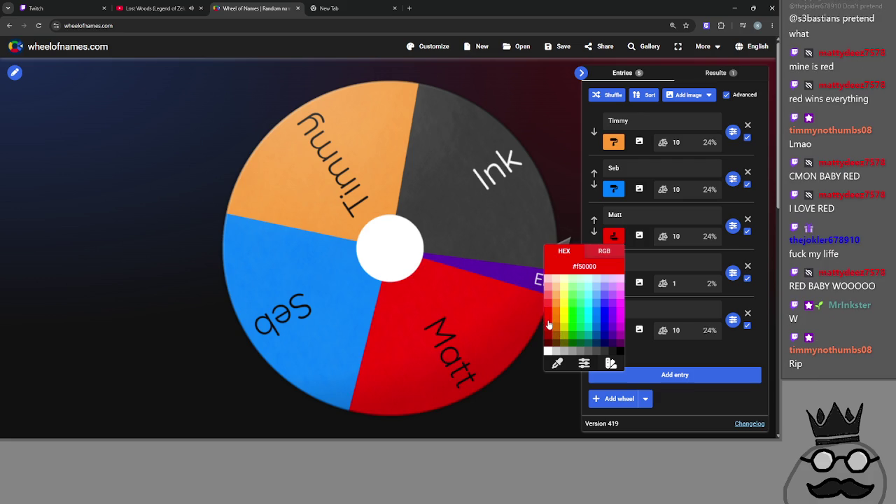
{"action": "left_click", "coordinate": [546, 314]}
{"action": "left_click", "coordinate": [733, 357]}
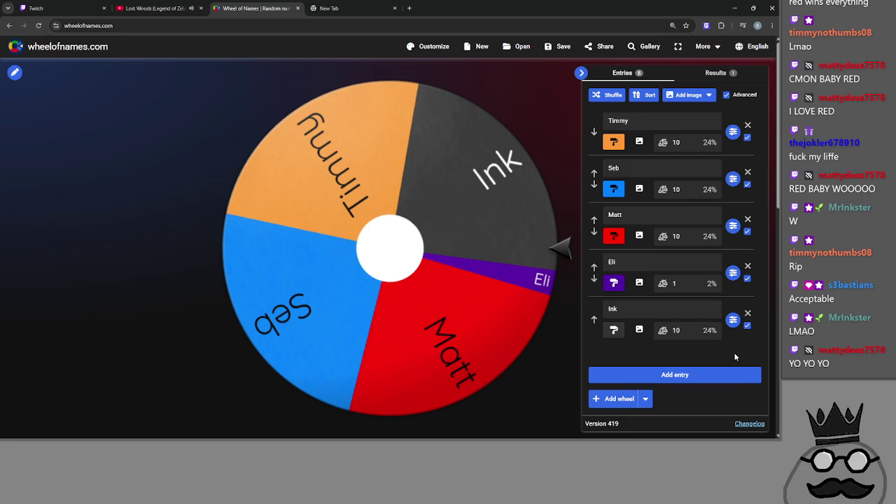
{"action": "left_click", "coordinate": [76, 8]}
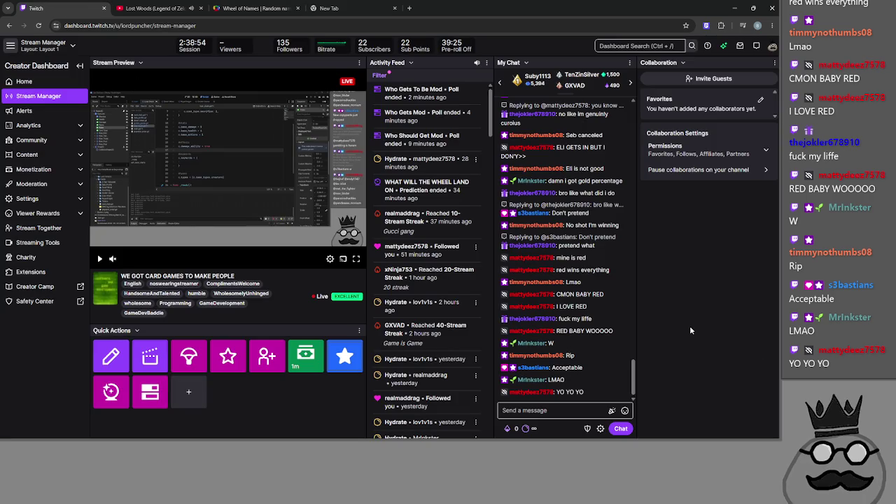
Move from the blank new tab back to the Twitch dashboard
{"action": "left_click", "coordinate": [318, 7]}
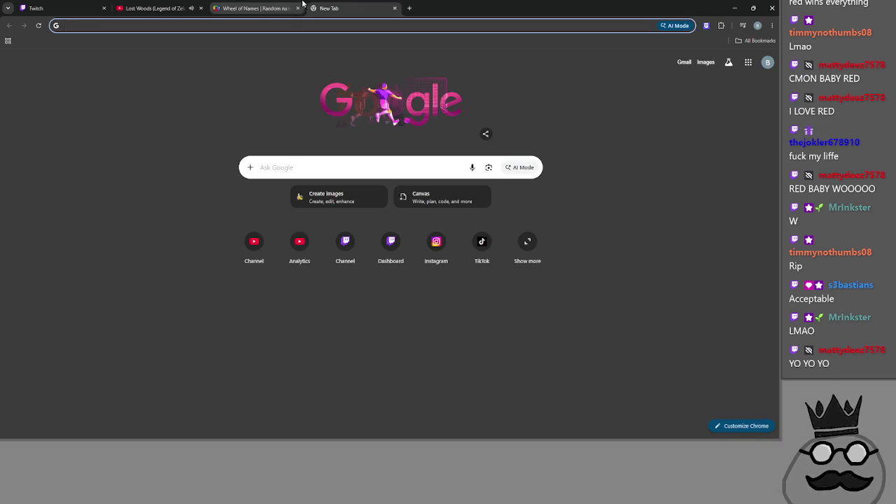
{"action": "left_click", "coordinate": [305, 4]}
{"action": "left_click", "coordinate": [70, 8]}
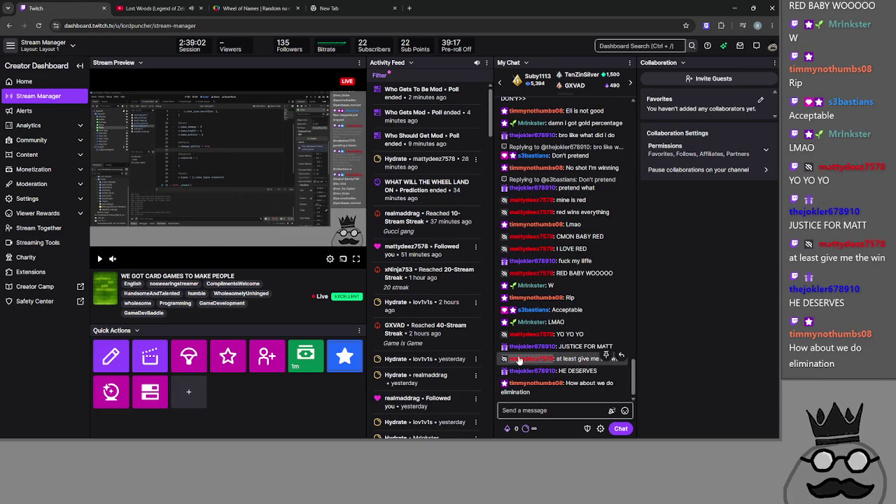
Check a chatter's viewer card, then open the red-cheering chatter's card and make them a moderator
{"action": "left_click", "coordinate": [532, 371]}
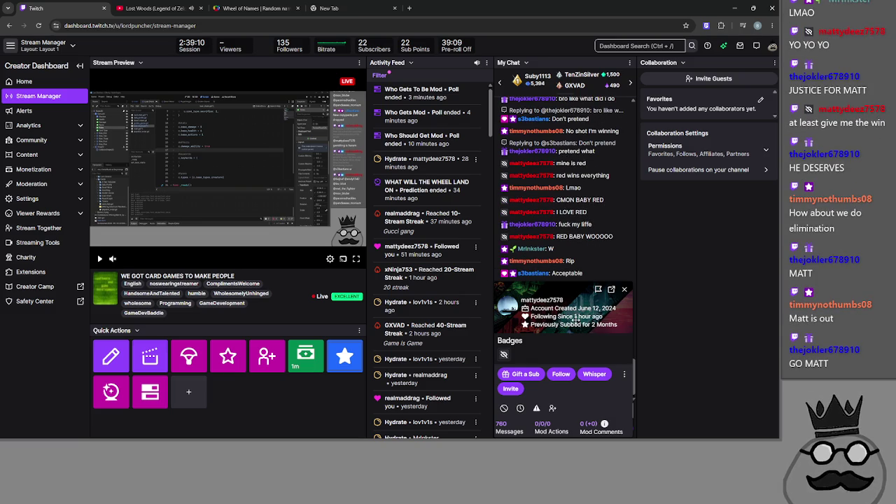
{"action": "left_click", "coordinate": [625, 290]}
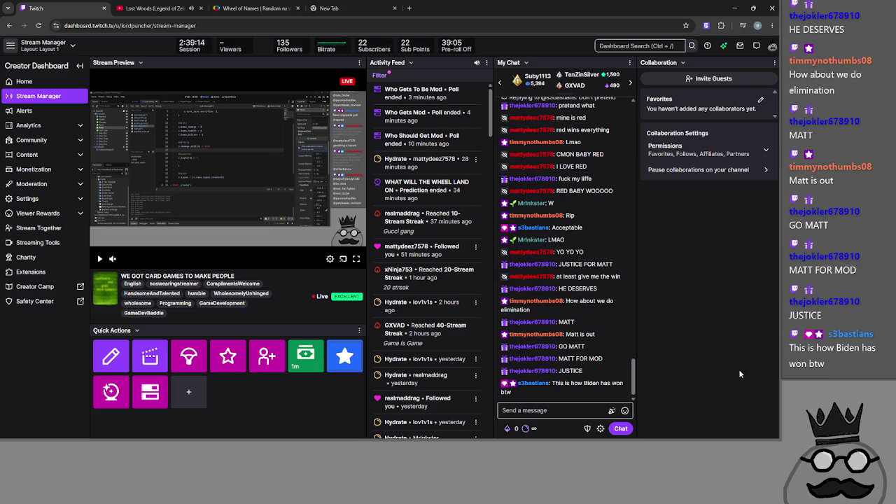
{"action": "left_click", "coordinate": [530, 276]}
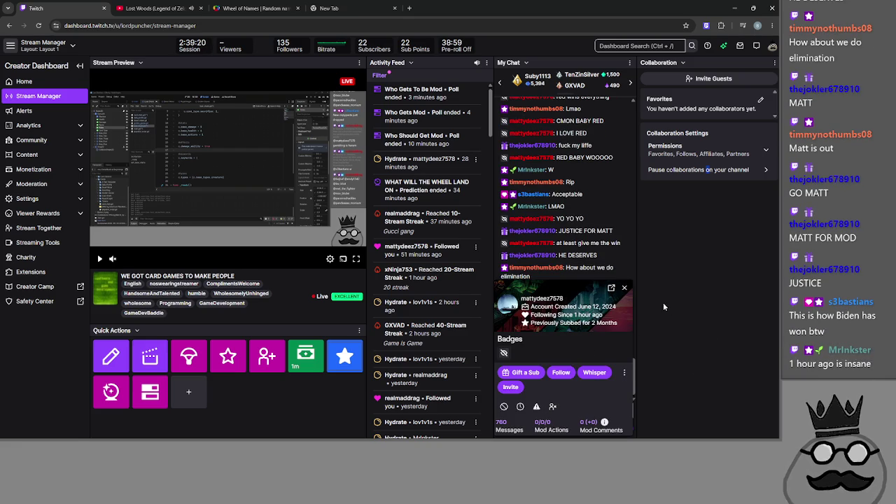
{"action": "left_click", "coordinate": [624, 290]}
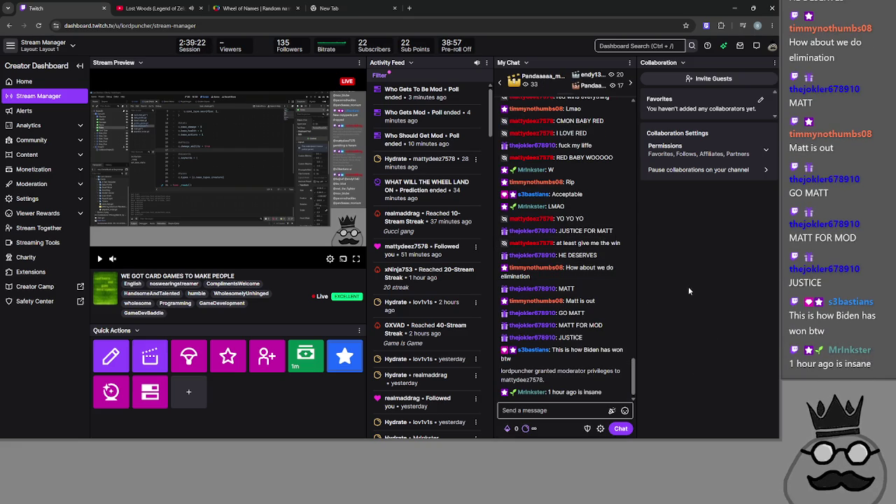
Open and close viewer cards for three other chatters in chat
{"action": "double_click", "coordinate": [527, 396]}
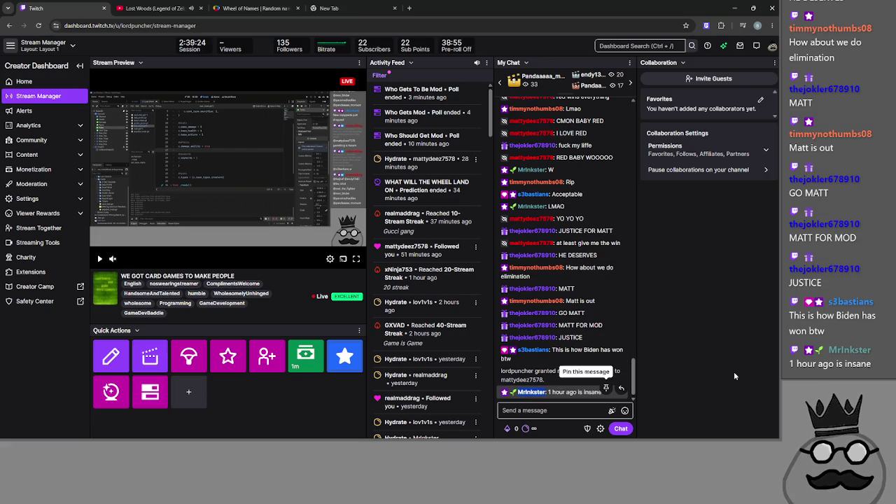
{"action": "left_click", "coordinate": [525, 392]}
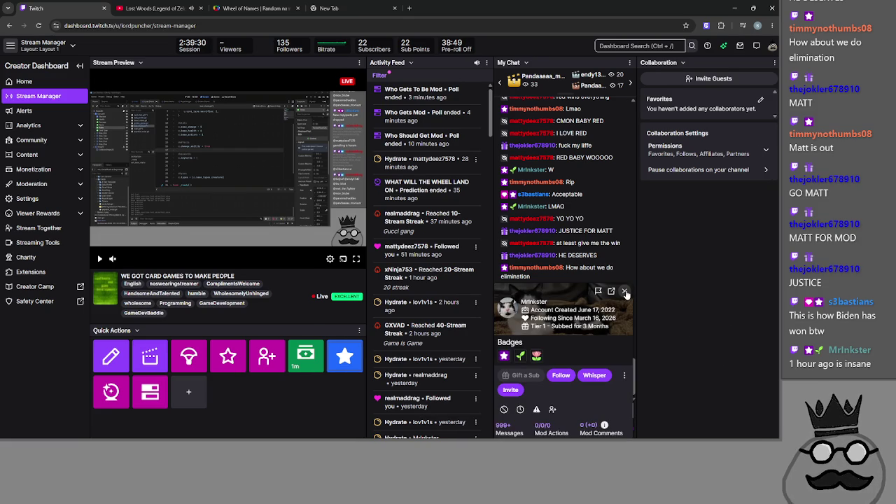
{"action": "left_click", "coordinate": [623, 291]}
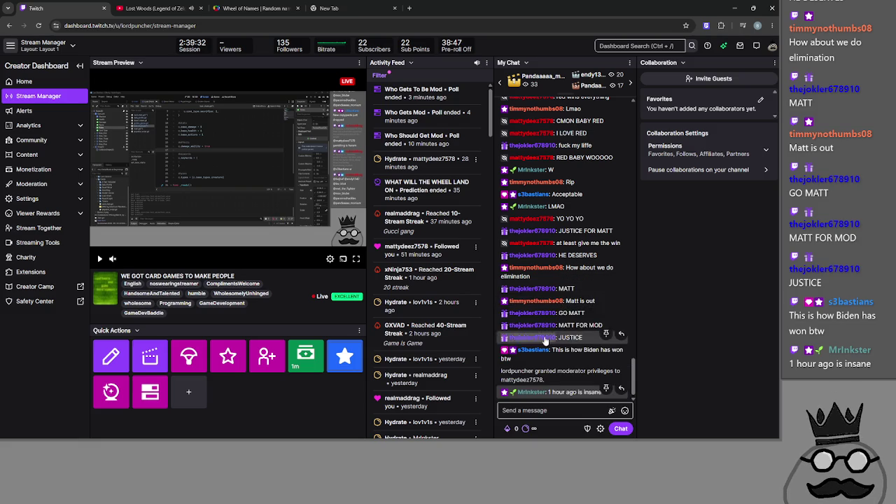
{"action": "left_click", "coordinate": [629, 318]}
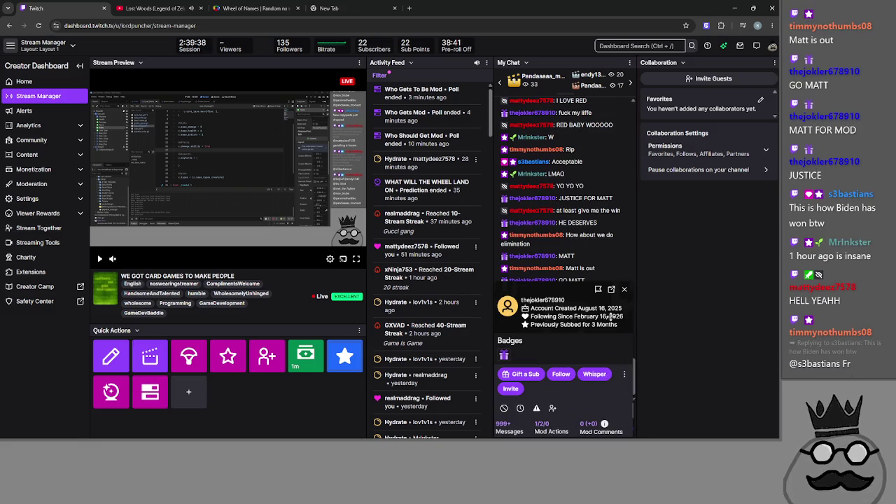
{"action": "left_click", "coordinate": [625, 290]}
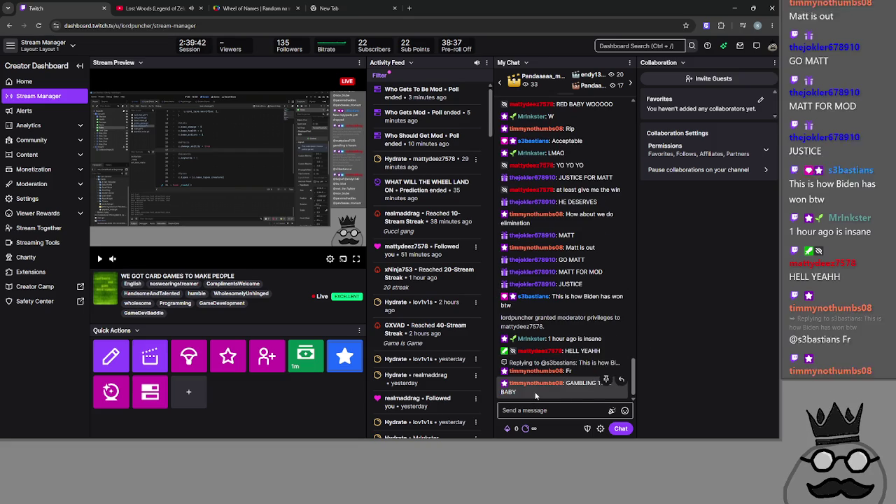
{"action": "left_click", "coordinate": [536, 383]}
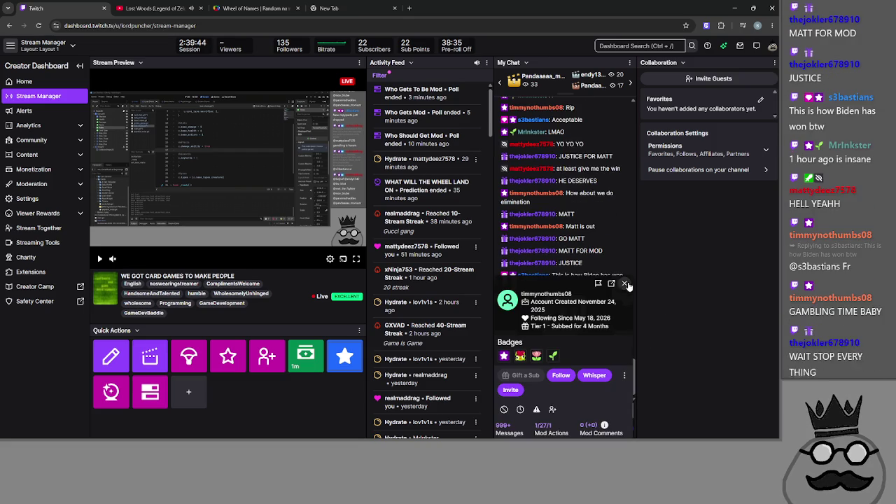
{"action": "left_click", "coordinate": [682, 266]}
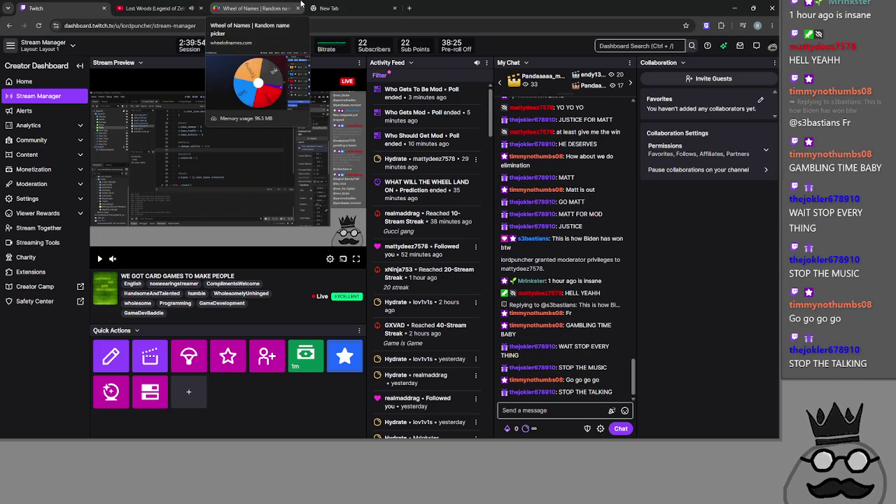
Pop a chatter's viewer card into its own window, then restore the browser to a smaller size
{"action": "left_click", "coordinate": [536, 380]}
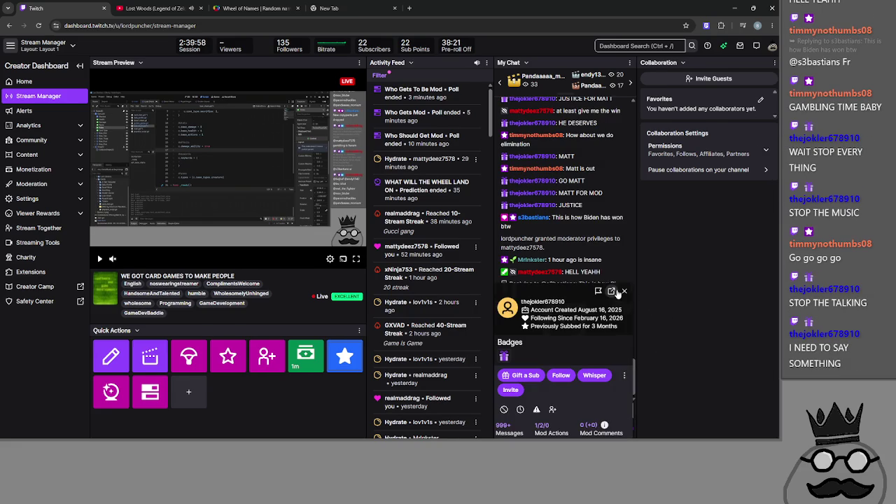
{"action": "left_click", "coordinate": [611, 290]}
{"action": "left_click", "coordinate": [189, 59]}
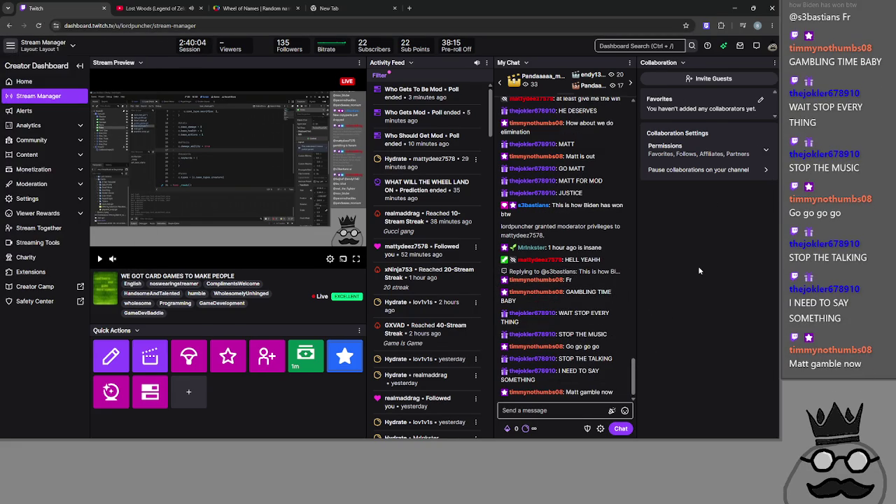
{"action": "left_click", "coordinate": [750, 8]}
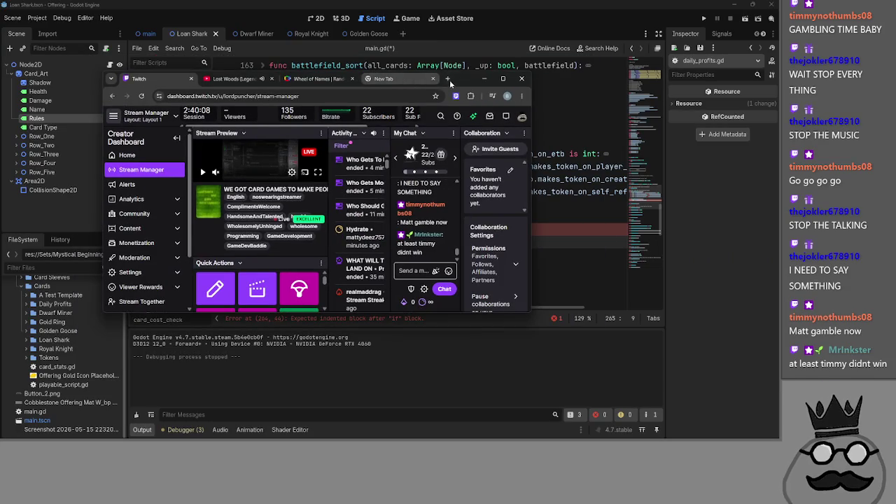
Move and hide the browser, then Alt+Tab to the Chat window showing the WebView2 crash notice
{"action": "left_click_drag", "start_coordinate": [546, 99], "coordinate": [775, 123]}
{"action": "left_click", "coordinate": [773, 113]}
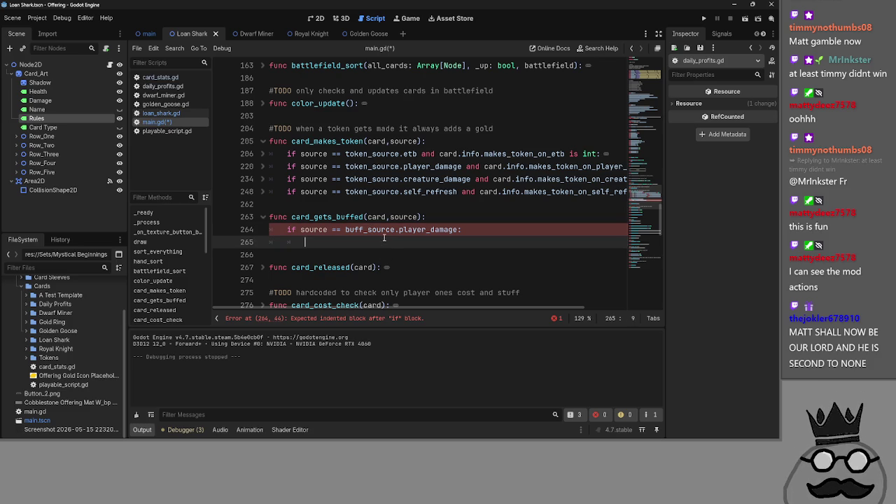
{"action": "key", "text": "alt+Tab"}
{"action": "key", "text": "alt+Tab"}
{"action": "key", "text": "alt+Tab"}
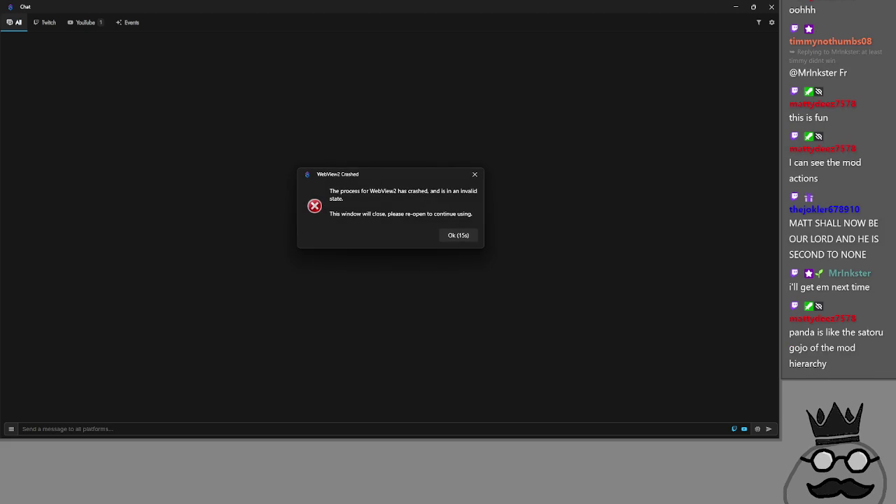
Accept the WebView2 Crashed notice with Ok, closing Chat and revealing the Godot editor
{"action": "left_click", "coordinate": [457, 236]}
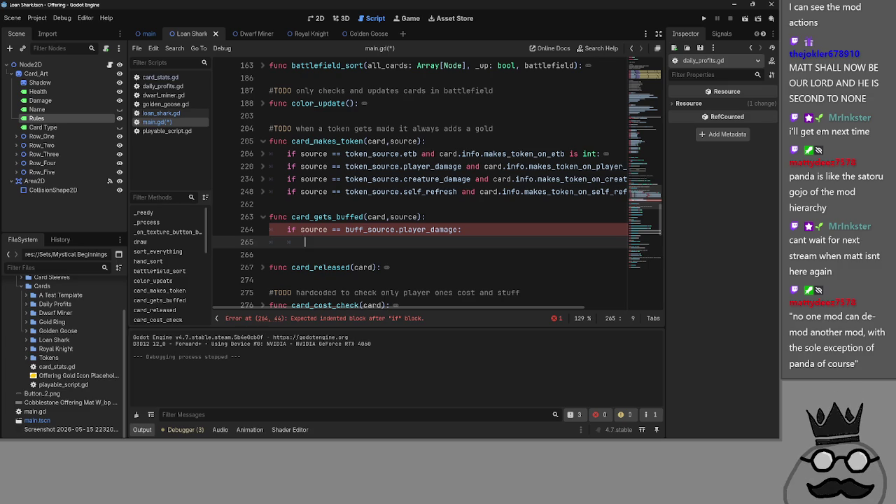
Switch from Godot to the Twitch Roles Manager page and maximize it
{"action": "key", "text": "alt+Tab"}
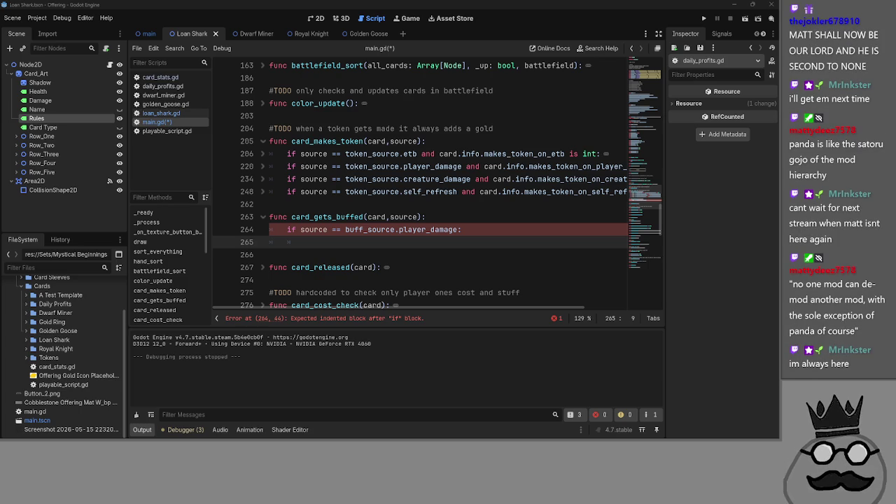
{"action": "key", "text": "alt+Tab"}
{"action": "left_click", "coordinate": [699, 73]}
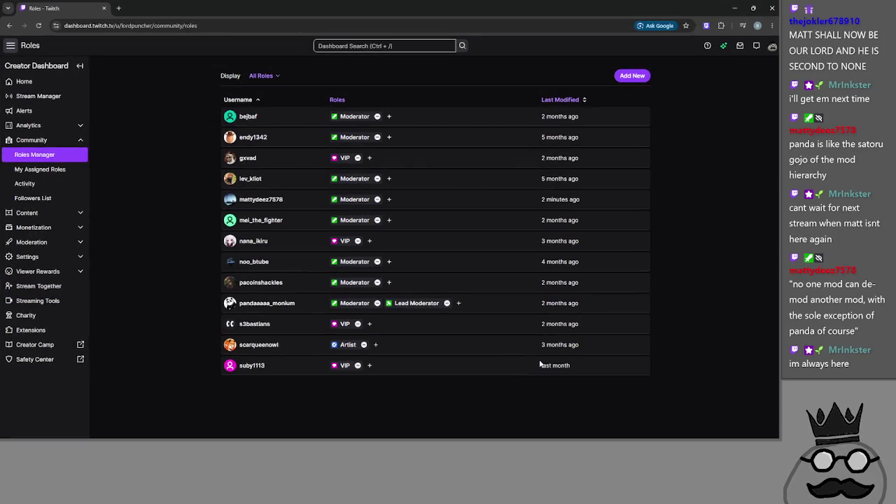
Glance at the artist's channel, sort roles by Last Modified, then go to Stream Manager
{"action": "left_click", "coordinate": [248, 347]}
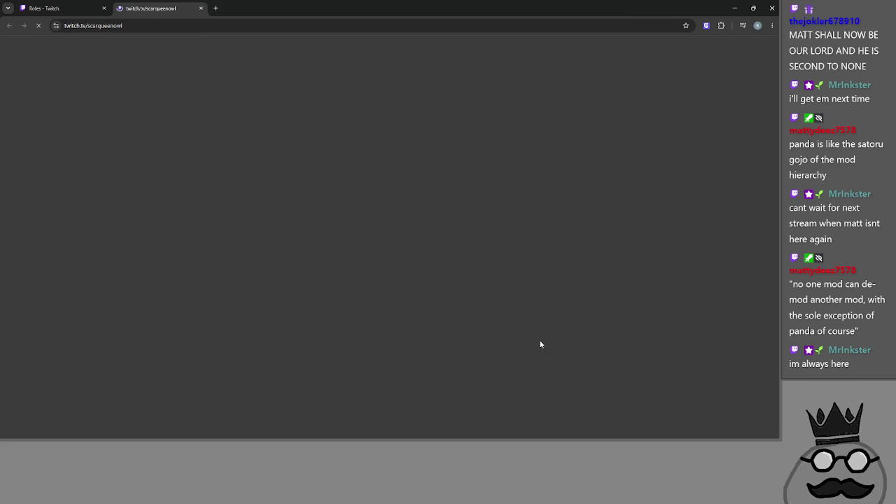
{"action": "left_click", "coordinate": [69, 5]}
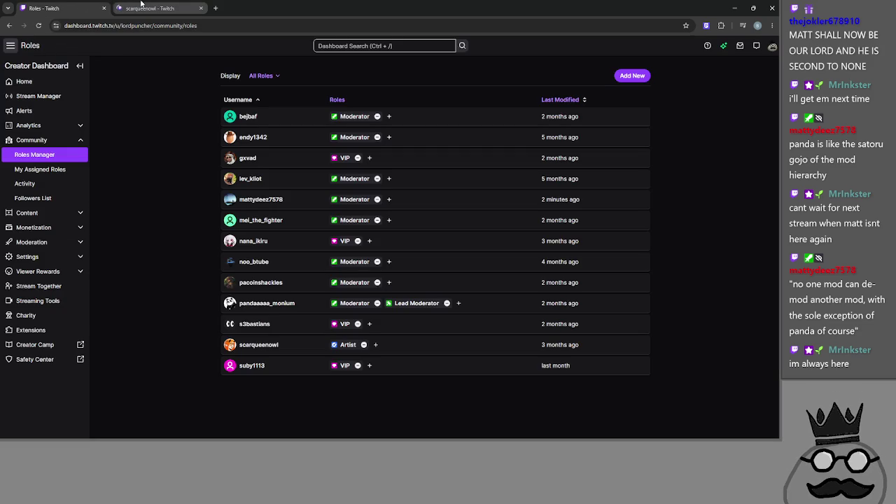
{"action": "left_click", "coordinate": [560, 101]}
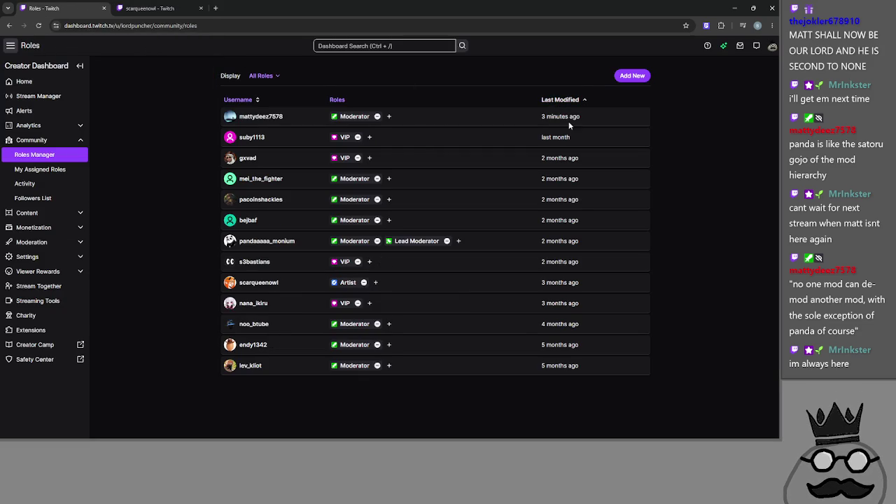
{"action": "mouse_move", "coordinate": [560, 118]}
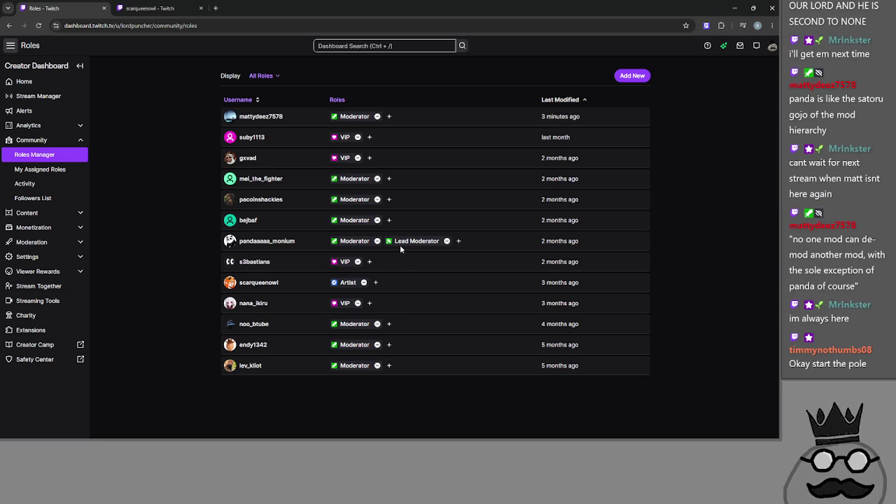
{"action": "mouse_move", "coordinate": [540, 366]}
{"action": "left_mouse_down"}
{"action": "mouse_move", "coordinate": [595, 366]}
{"action": "mouse_move", "coordinate": [540, 344]}
{"action": "mouse_move", "coordinate": [600, 362]}
{"action": "left_mouse_up"}
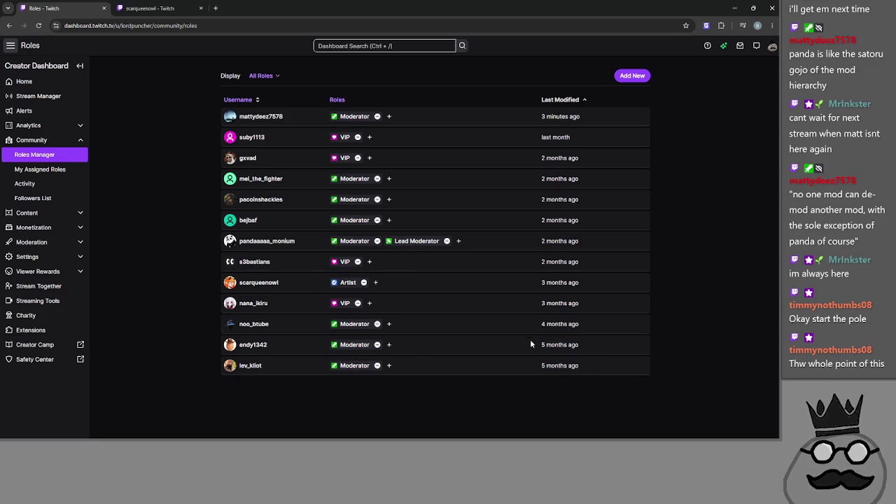
{"action": "left_click", "coordinate": [35, 96]}
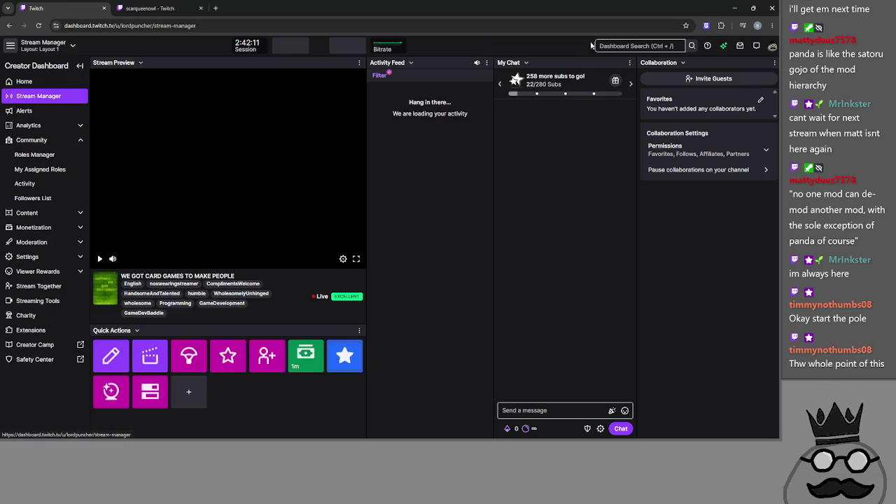
Minimize the browser so Godot's main.gd is back in view
{"action": "left_click", "coordinate": [735, 7]}
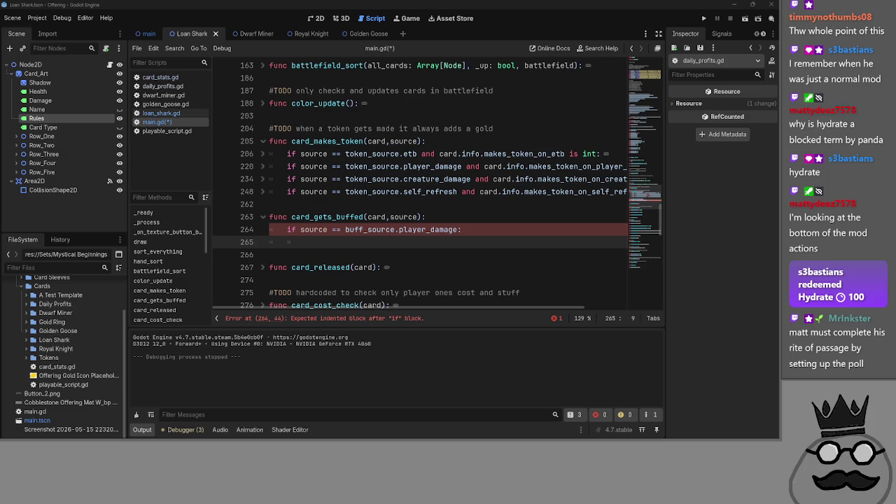
Back in main.gd, inspect line 264's condition and discard a trial 'card' entry on line 265
{"action": "key", "text": "alt+Tab"}
{"action": "key", "text": "Tab"}
{"action": "key", "text": "Escape"}
{"action": "key", "text": "Up"}
{"action": "left_click", "coordinate": [381, 231]}
{"action": "left_click", "coordinate": [433, 230]}
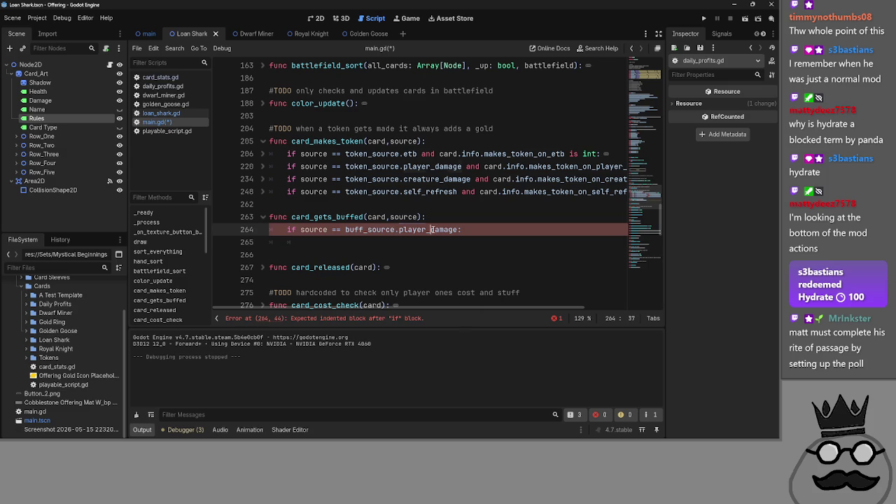
{"action": "left_click", "coordinate": [349, 242]}
{"action": "type", "text": "card"}
{"action": "key", "text": "Escape"}
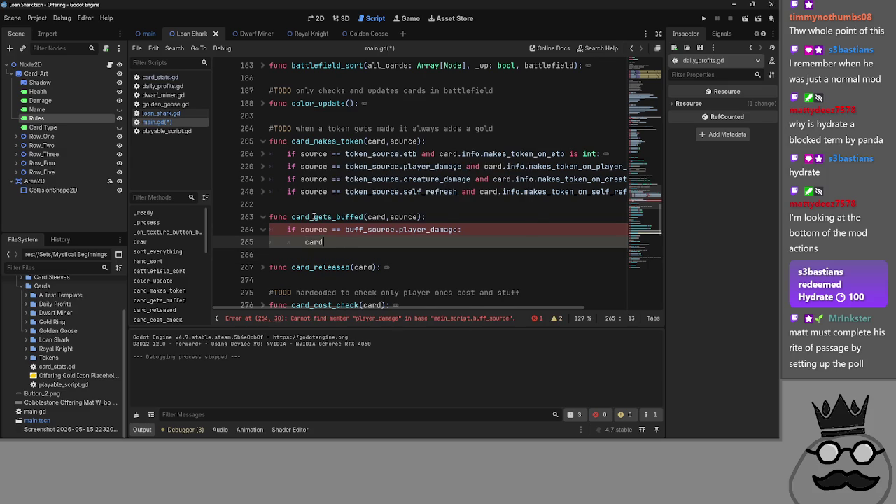
{"action": "left_click", "coordinate": [261, 192]}
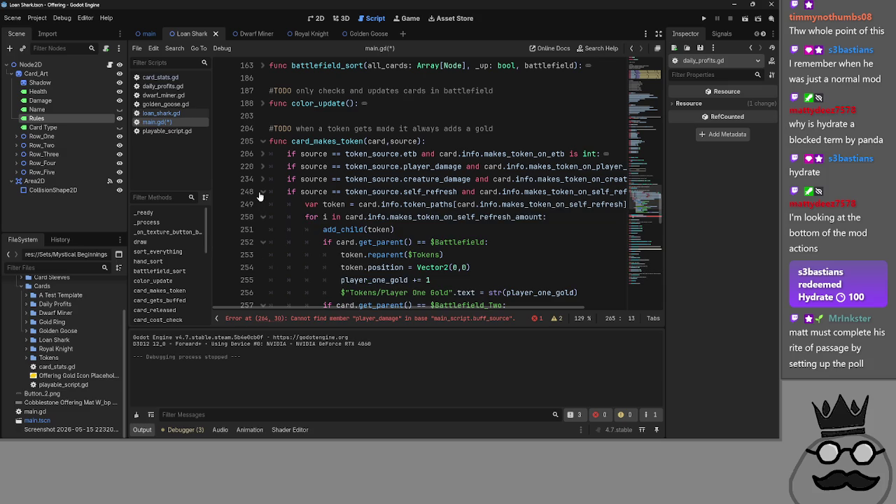
{"action": "left_click", "coordinate": [260, 193]}
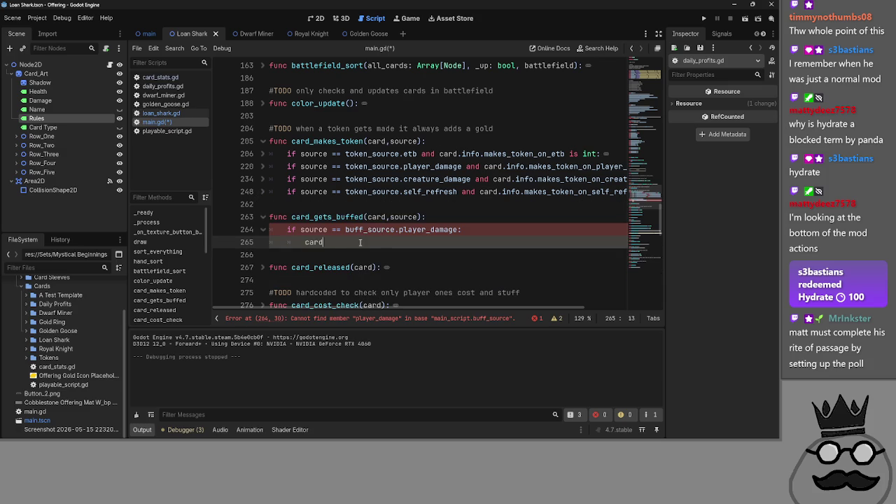
{"action": "key", "text": "BackSpace"}
{"action": "key", "text": "BackSpace"}
{"action": "key", "text": "BackSpace"}
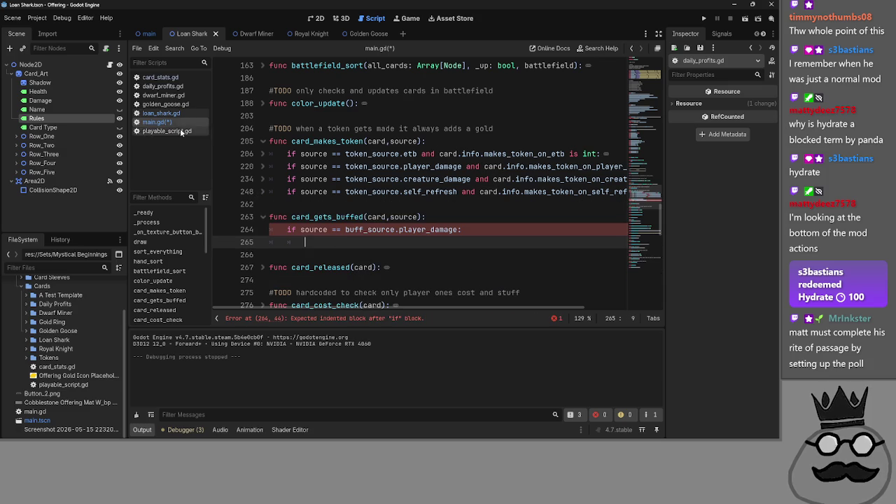
Look up stat_buff_on_damage in card_stats.gd and write 'if card.info.stat_buff_on_damage' on line 265
{"action": "left_click", "coordinate": [179, 77]}
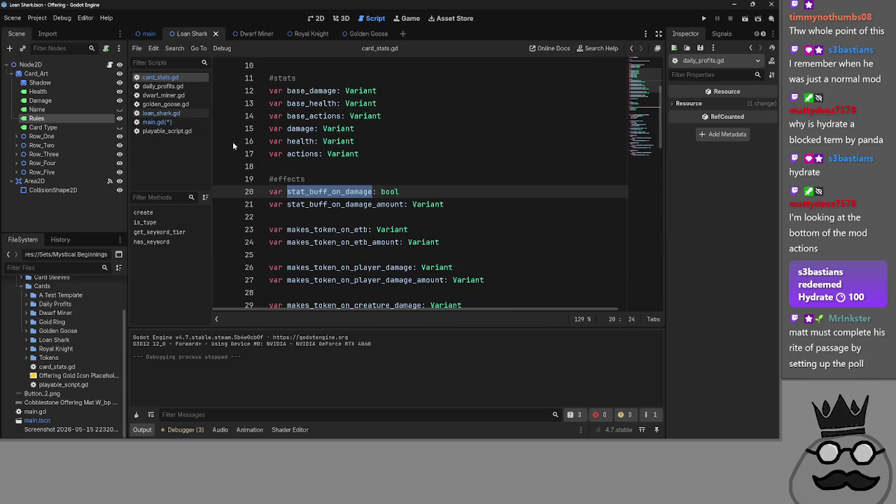
{"action": "left_click", "coordinate": [157, 122]}
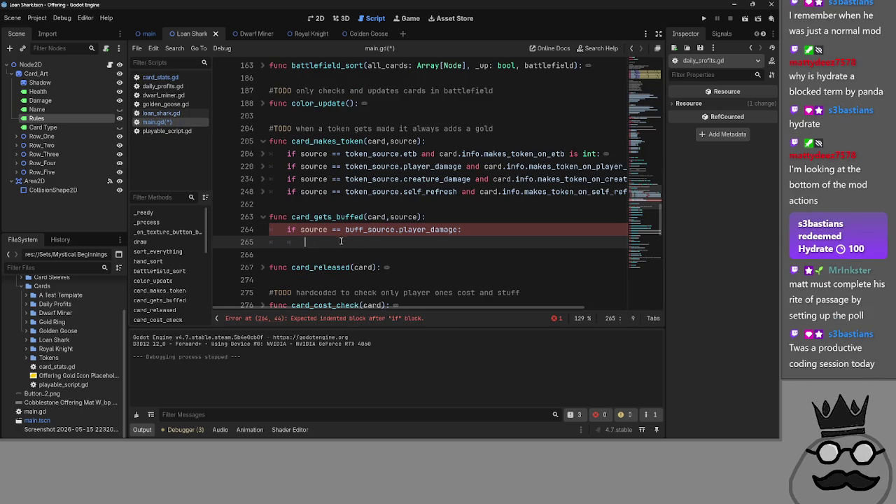
{"action": "type", "text": "if"}
{"action": "type", "text": "stat_buff_on_damage"}
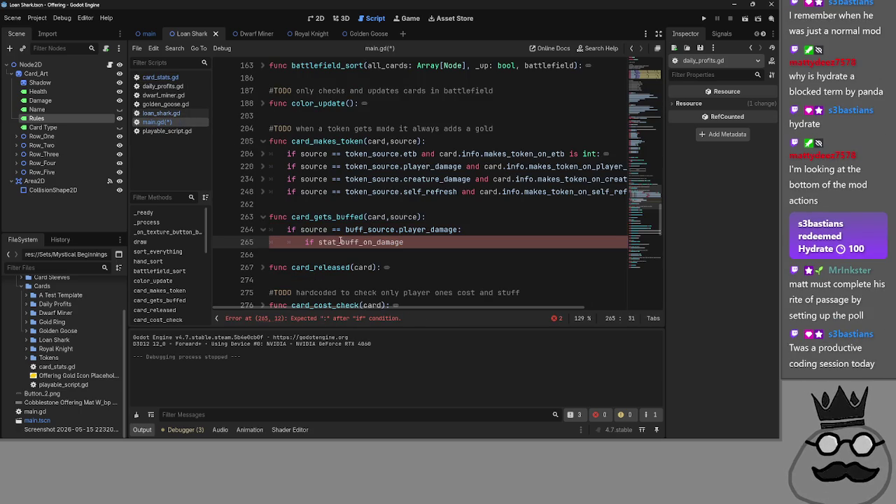
{"action": "left_click", "coordinate": [319, 242]}
{"action": "type", "text": "card.info"}
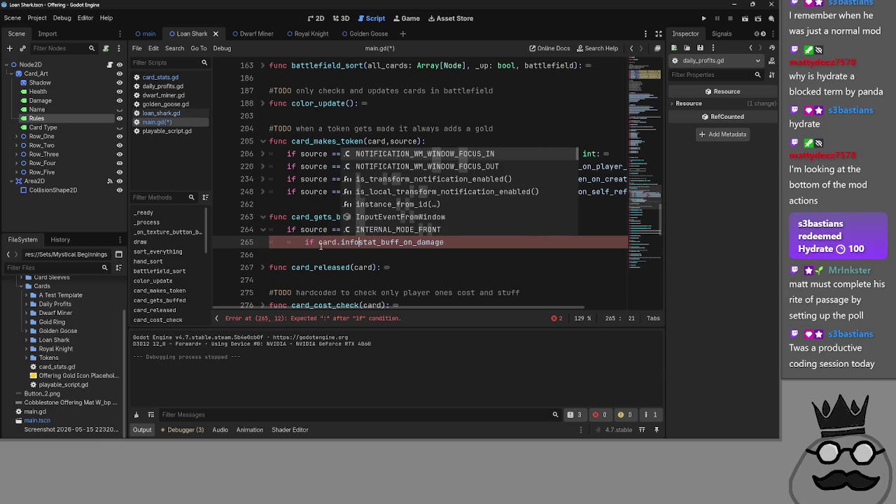
{"action": "type", "text": "."}
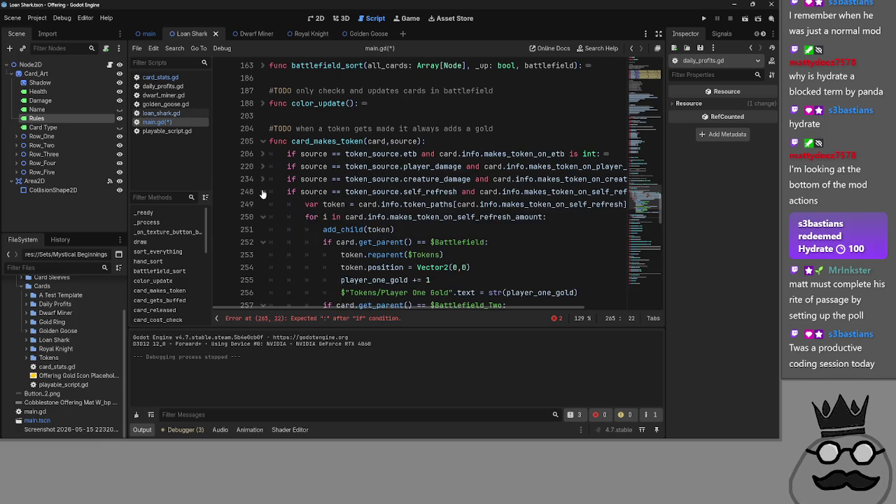
Remove the stray '=' ending line 265's condition and add an indented 'pass' body beneath it
{"action": "left_click", "coordinate": [494, 244]}
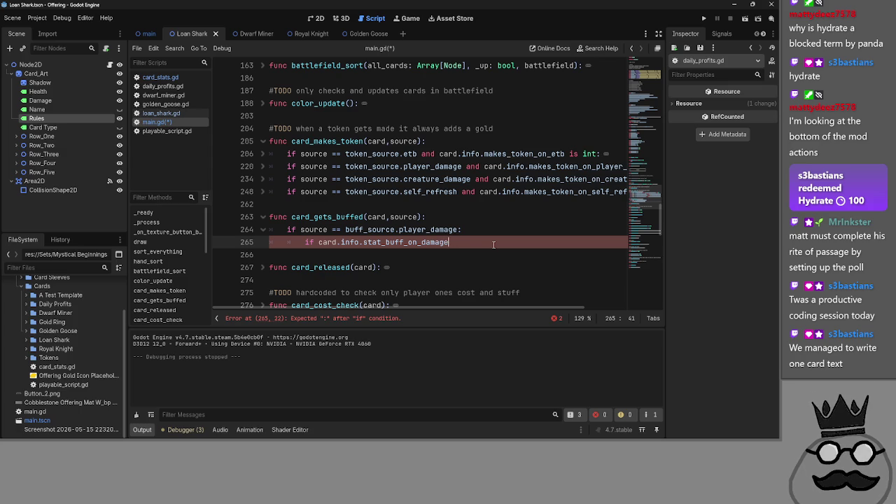
{"action": "key", "text": "BackSpace"}
{"action": "key", "text": "BackSpace"}
{"action": "key", "text": "Return"}
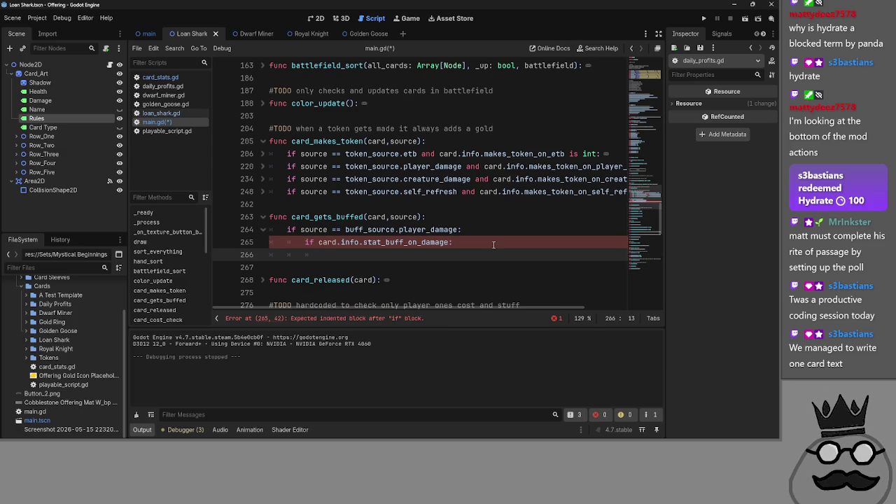
{"action": "type", "text": "pass"}
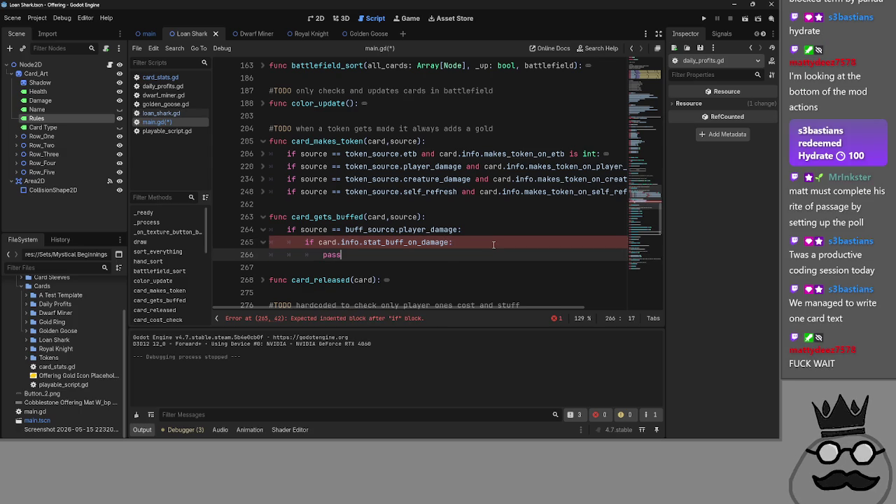
Select buff_source and player_damage on line 264 to examine the missing member
{"action": "left_click", "coordinate": [368, 229]}
{"action": "double_click", "coordinate": [368, 229]}
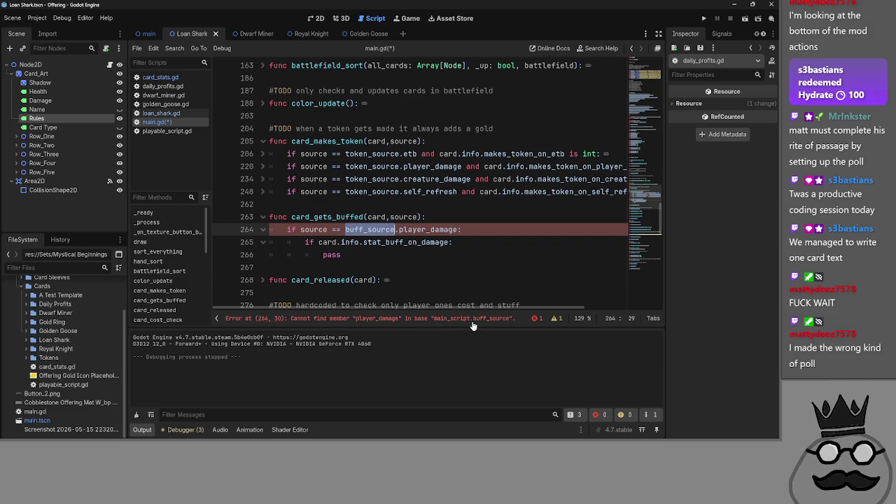
{"action": "double_click", "coordinate": [427, 229]}
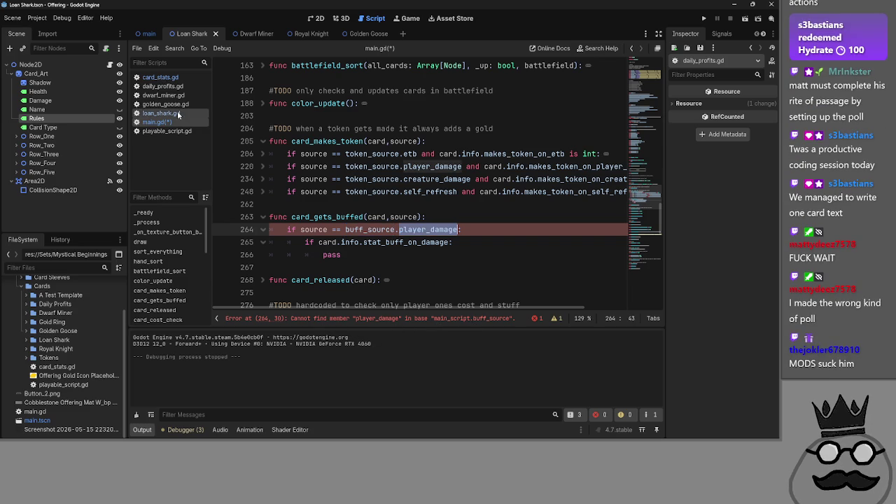